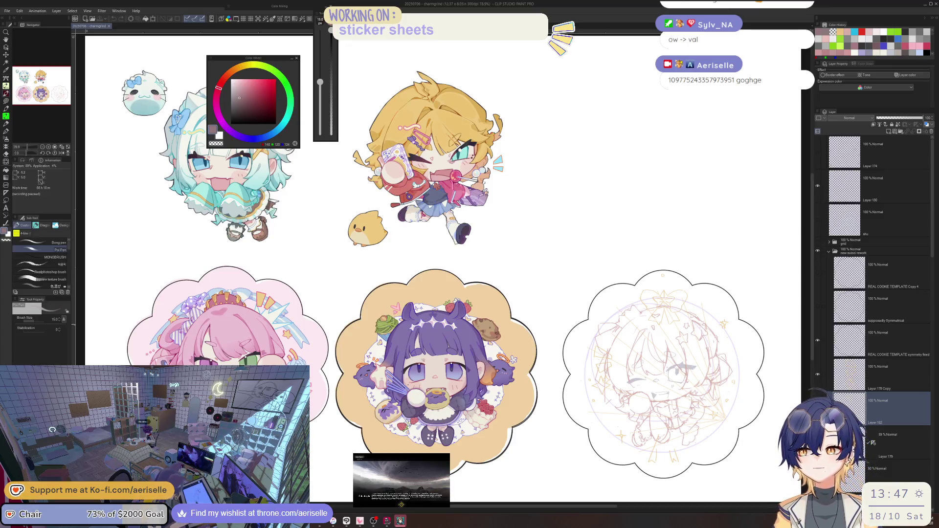
Centre and zoom the view on the unfinished chibi sketch in the rightmost cookie frame
drag(730, 417, 559, 346)
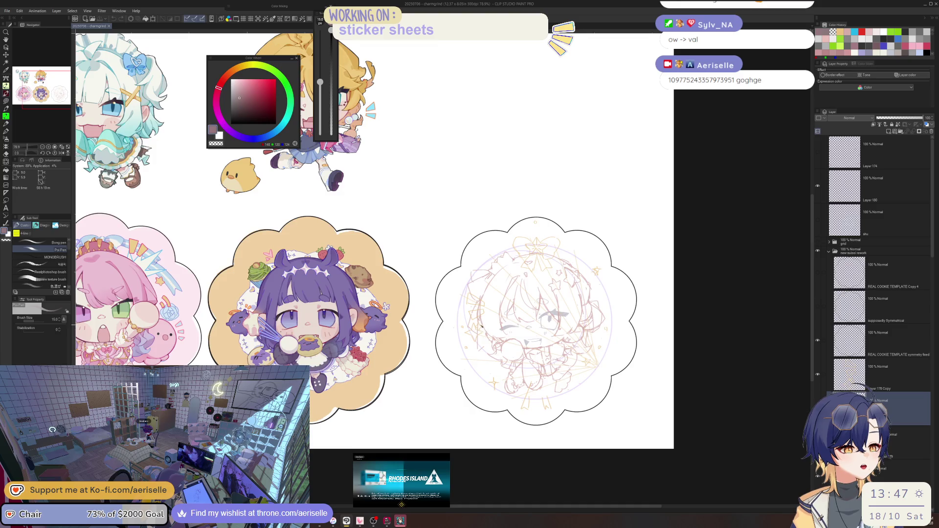
scroll(480, 326, up, 3)
scroll(491, 332, down, 1)
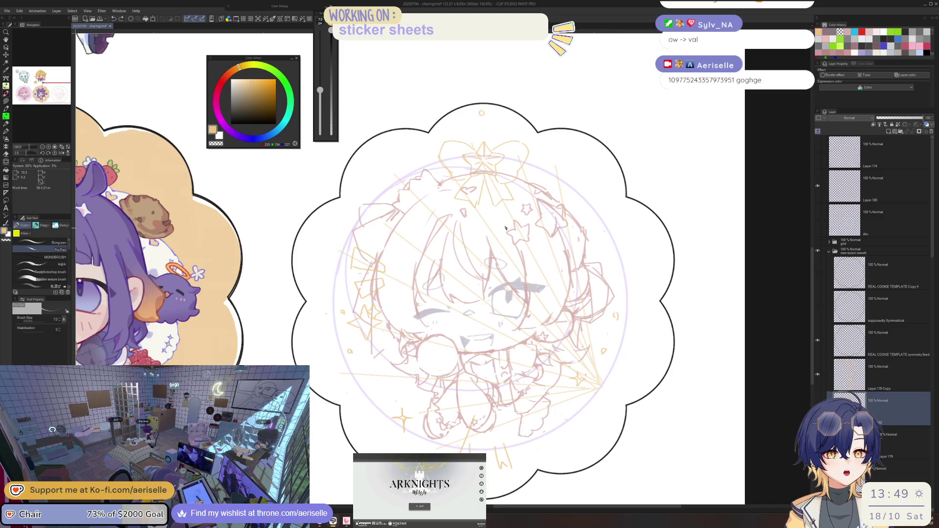
scroll(505, 228, up, 3)
scroll(506, 296, down, 3)
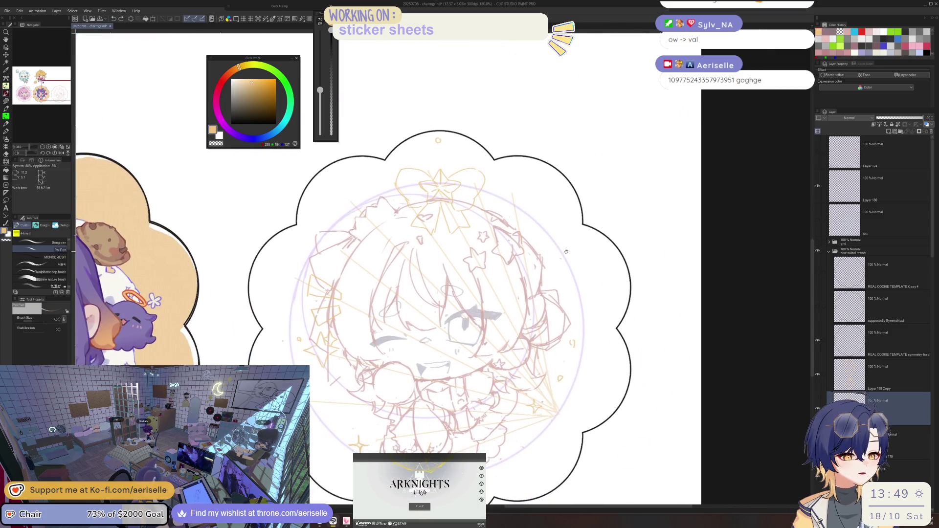
scroll(548, 240, up, 3)
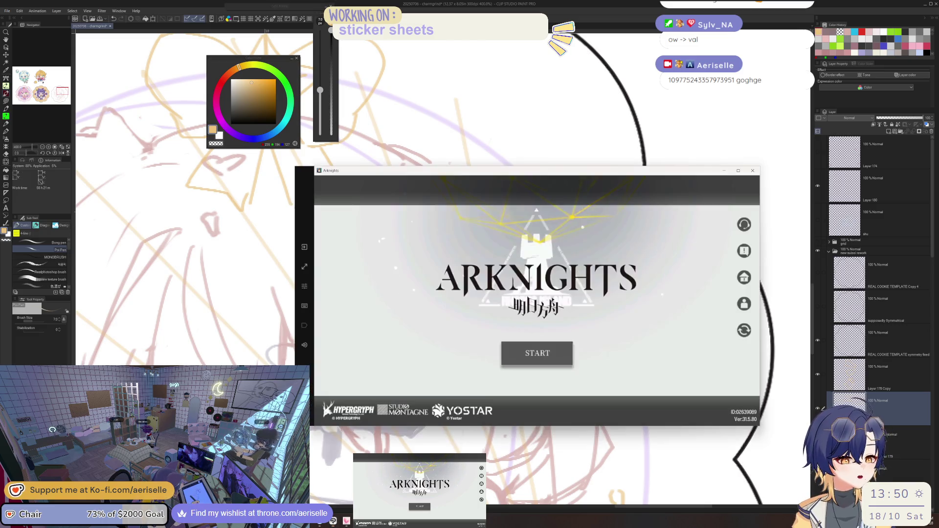
Start Arknights from its title screen and return to the Clip Studio canvas
click(594, 268)
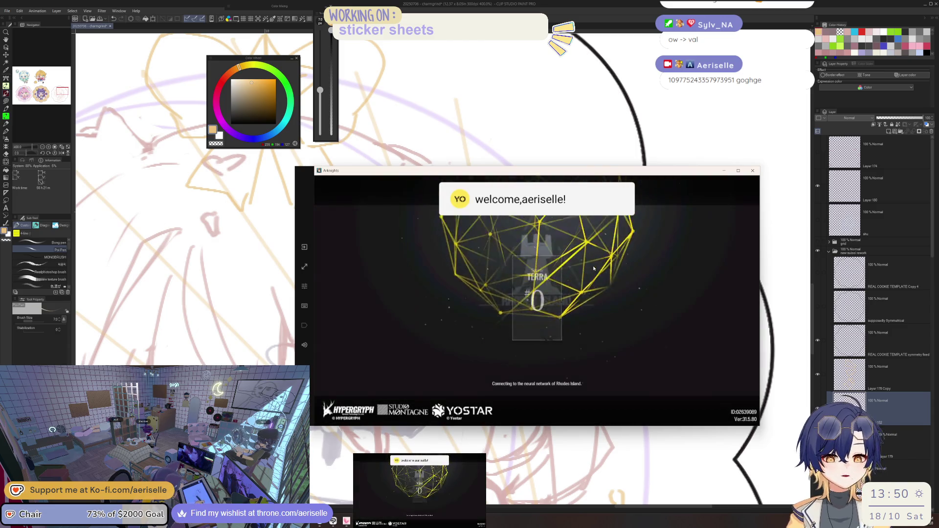
click(828, 385)
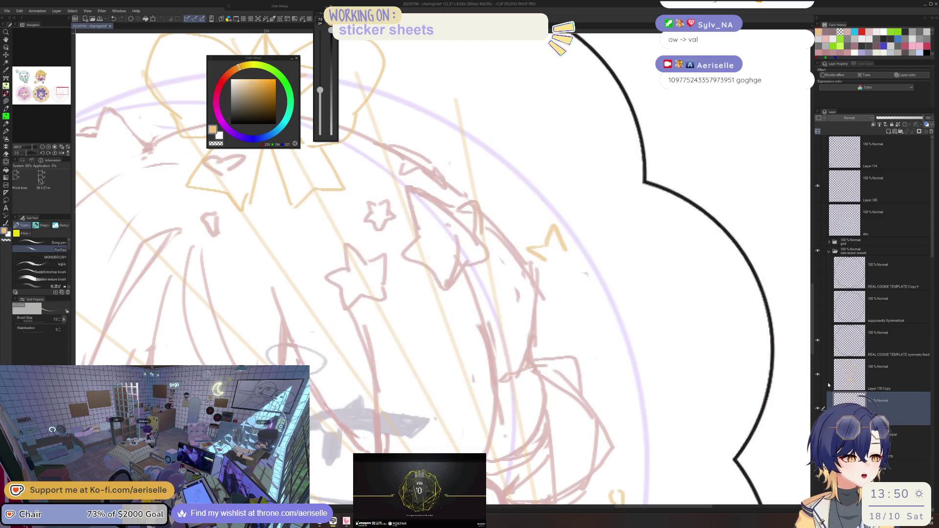
Erase part of the orange star stroke, then return to the Poi Pen
key(e)
drag(549, 226, 553, 240)
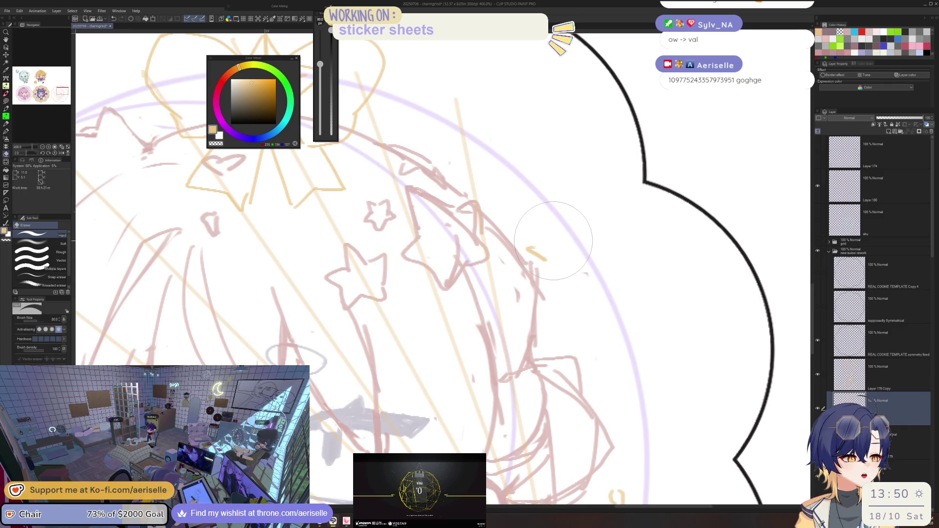
key(p)
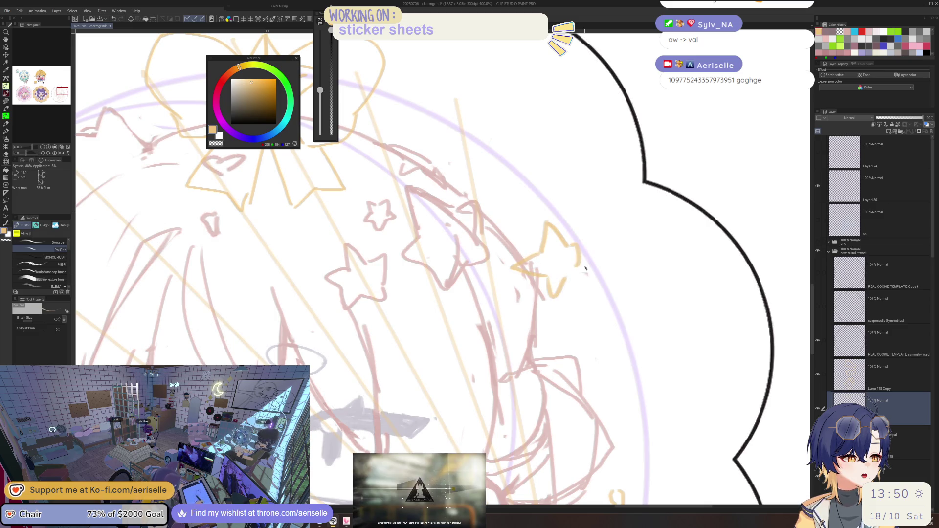
Undo the star's old hooked arm, redraw it longer, and bring Arknights to the front
key(ctrl+z)
drag(570, 244, 587, 261)
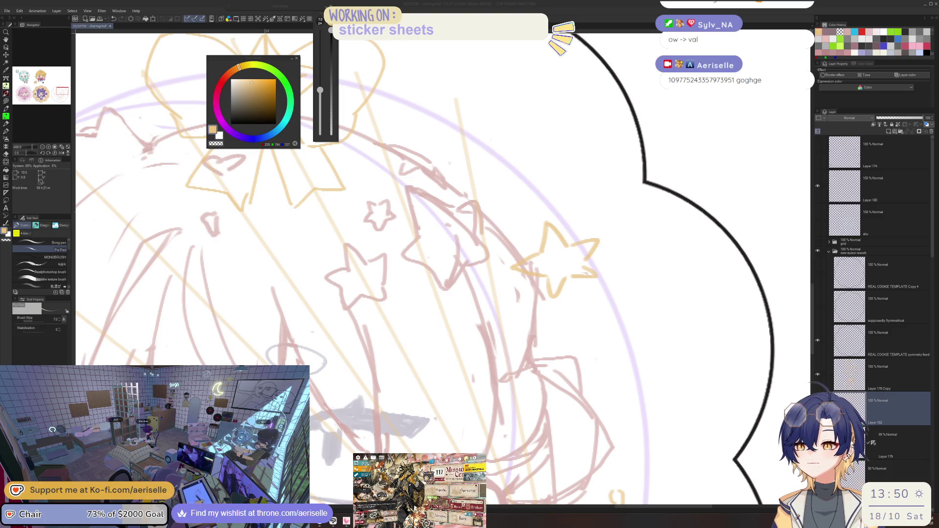
key(alt+Tab)
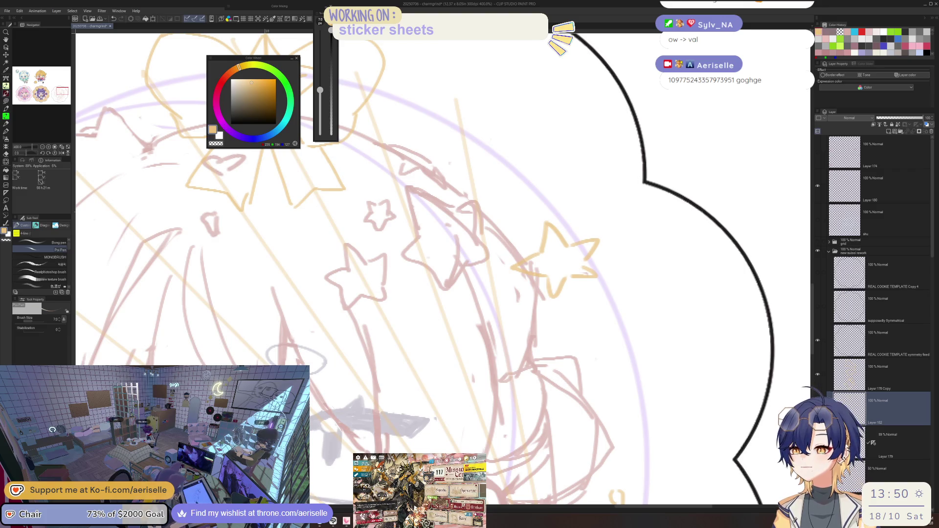
key(alt+Tab)
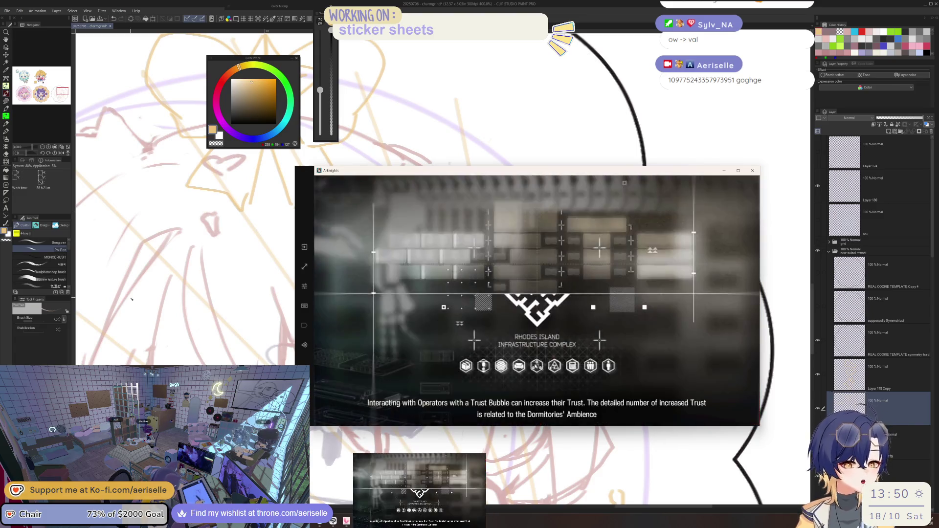
Collect all finished factory products and acquired trade orders in the base
click(504, 435)
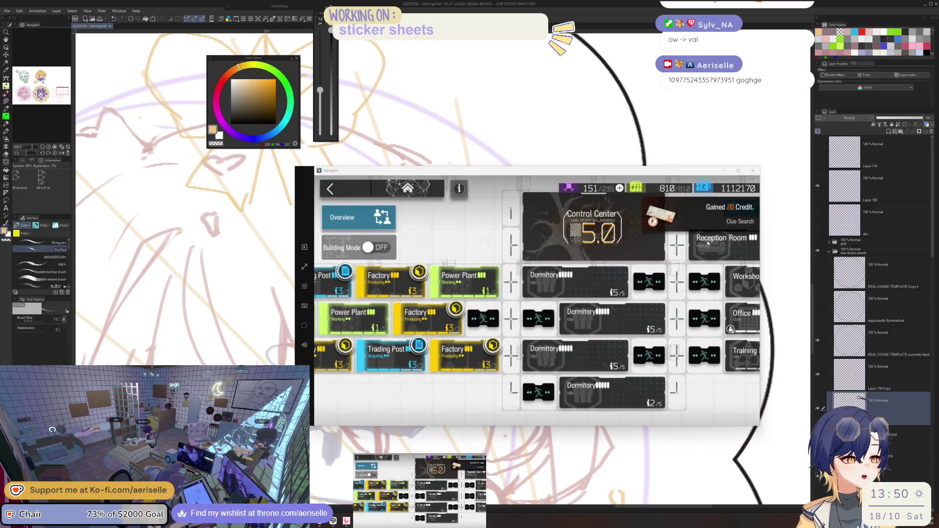
click(387, 414)
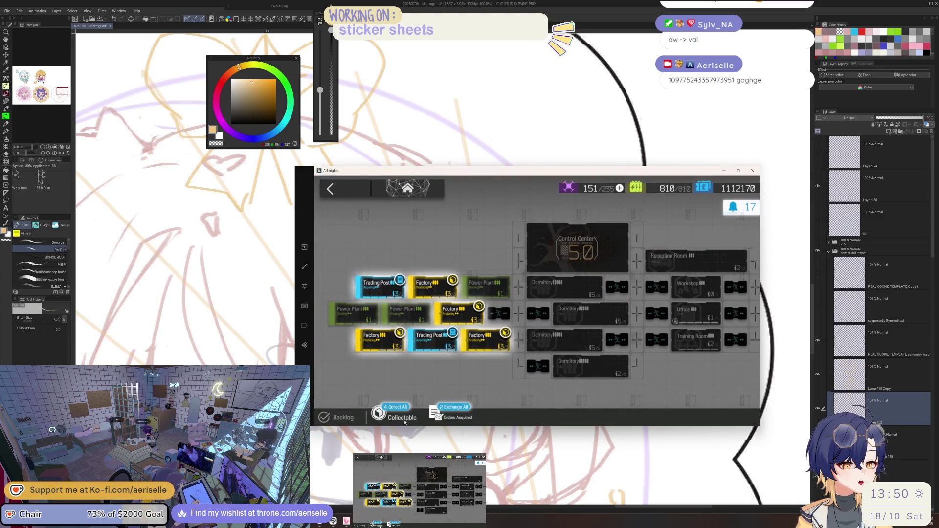
click(404, 420)
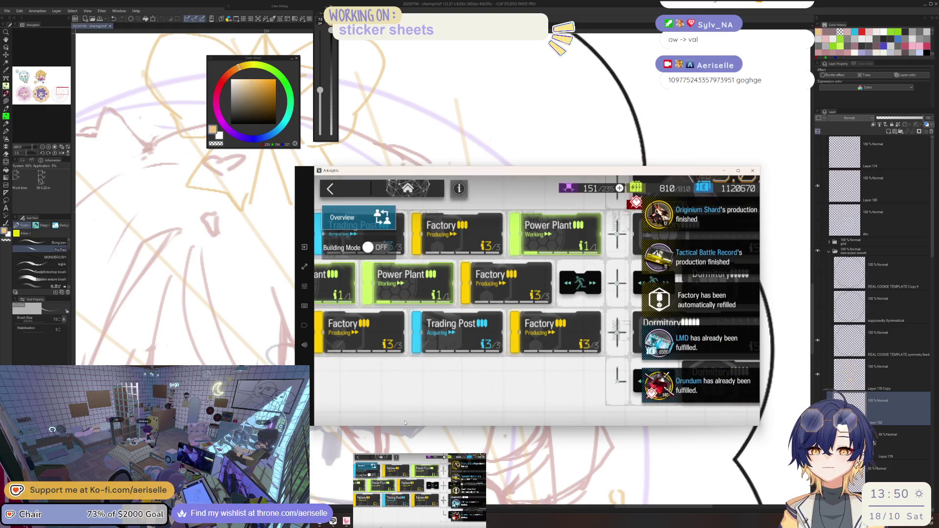
Check the Reception Room's visitor message board and clue board, then leave the base for the main menu
drag(736, 261, 700, 298)
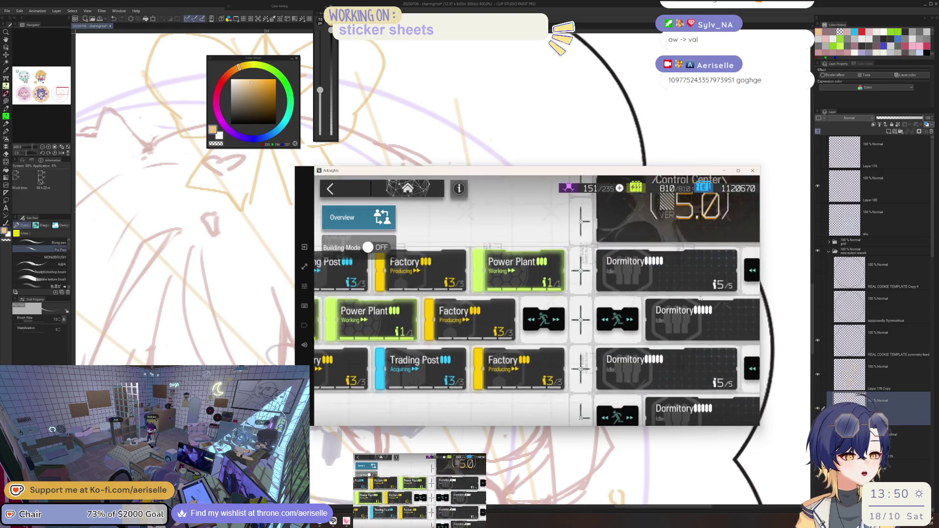
click(720, 268)
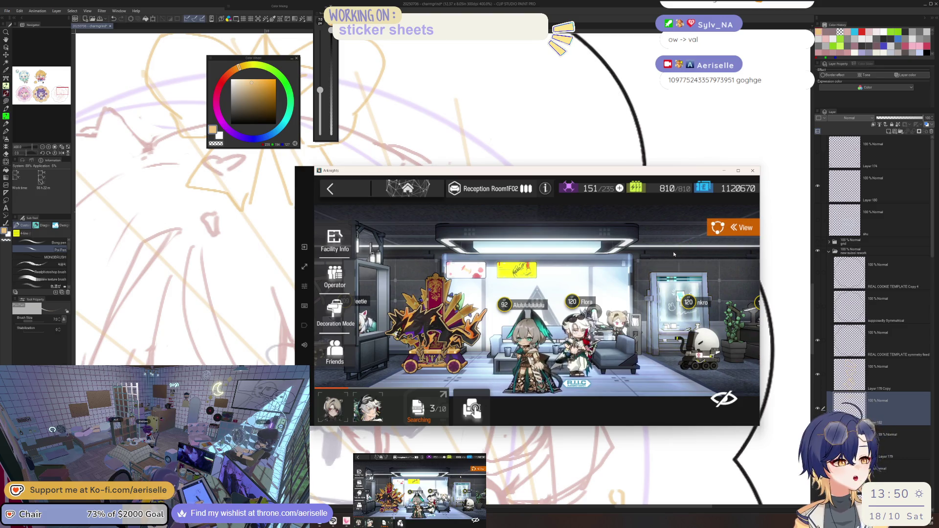
drag(654, 348, 543, 262)
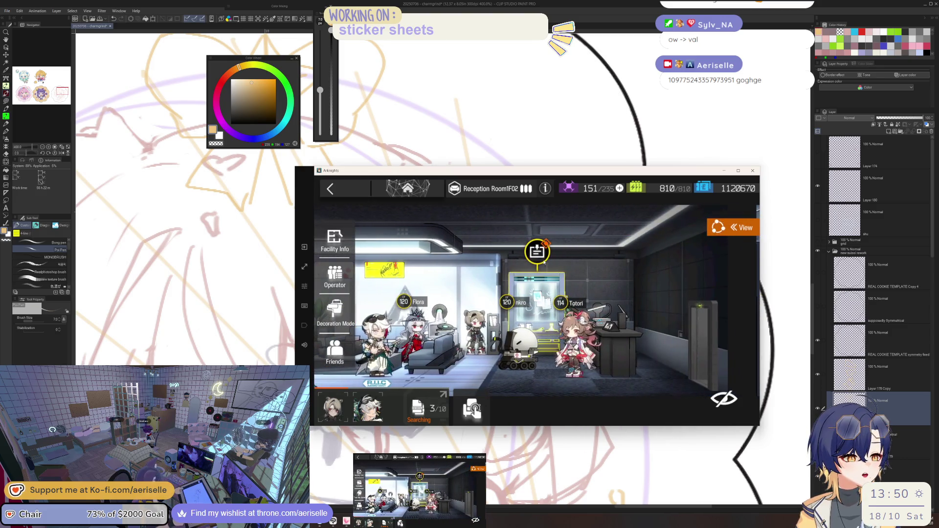
click(542, 258)
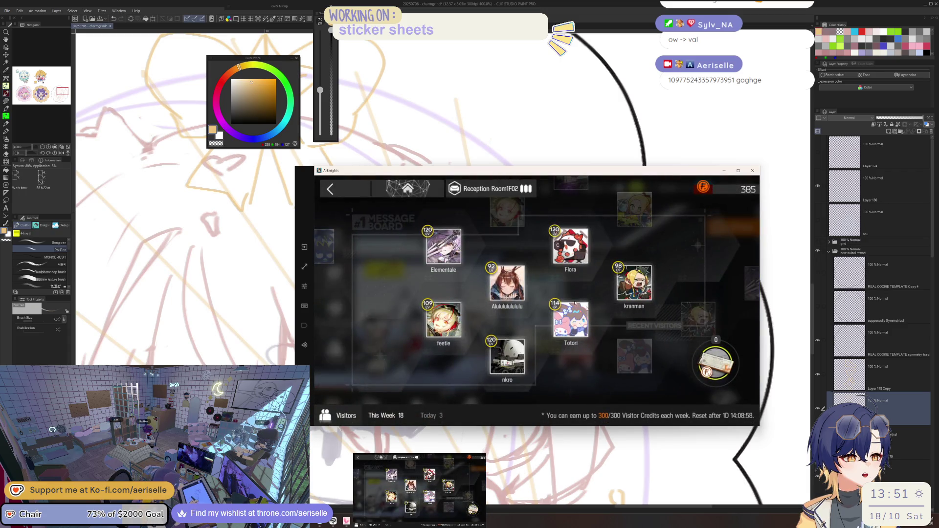
click(347, 194)
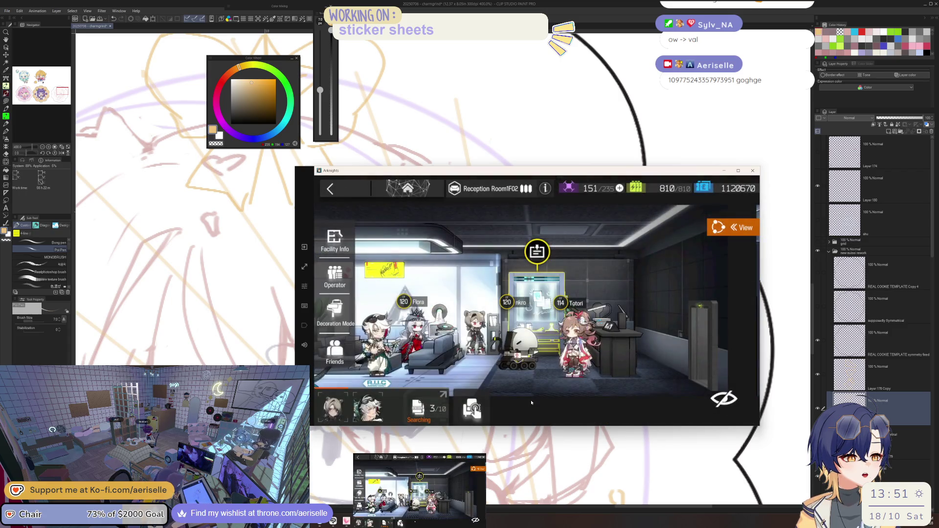
click(432, 400)
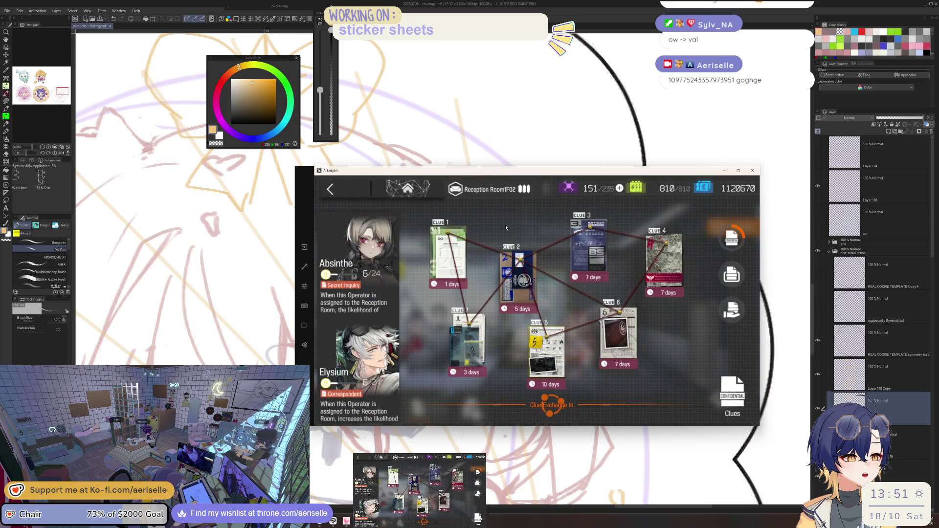
click(354, 195)
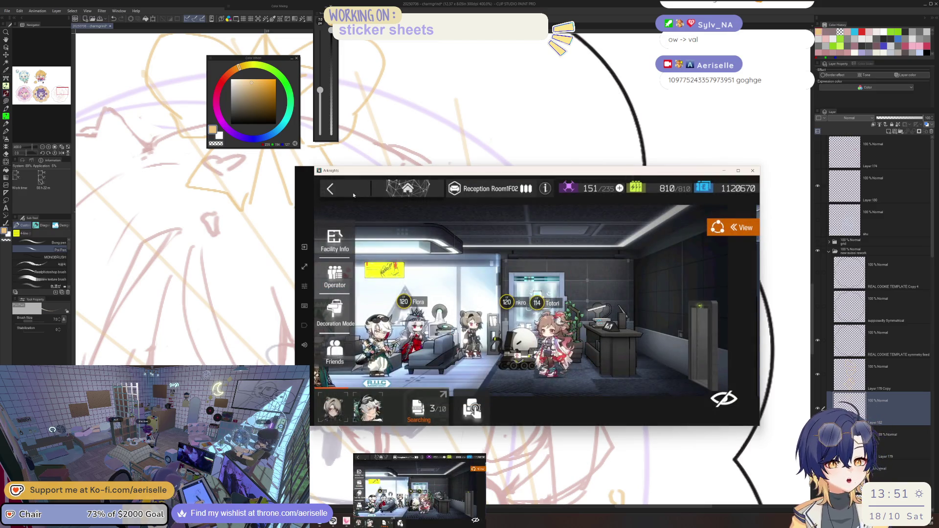
click(353, 194)
click(353, 195)
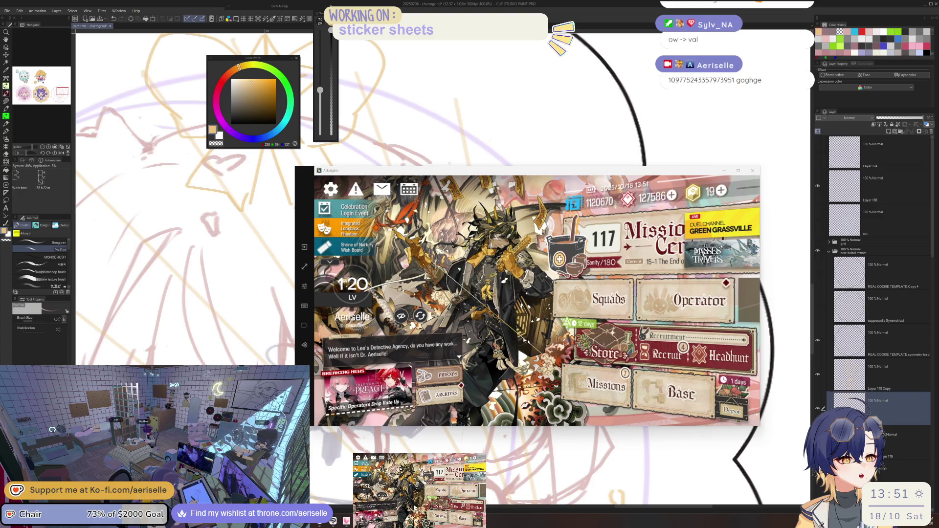
Claim all completed daily mission rewards and open the Terminal stage screen
click(606, 386)
click(705, 227)
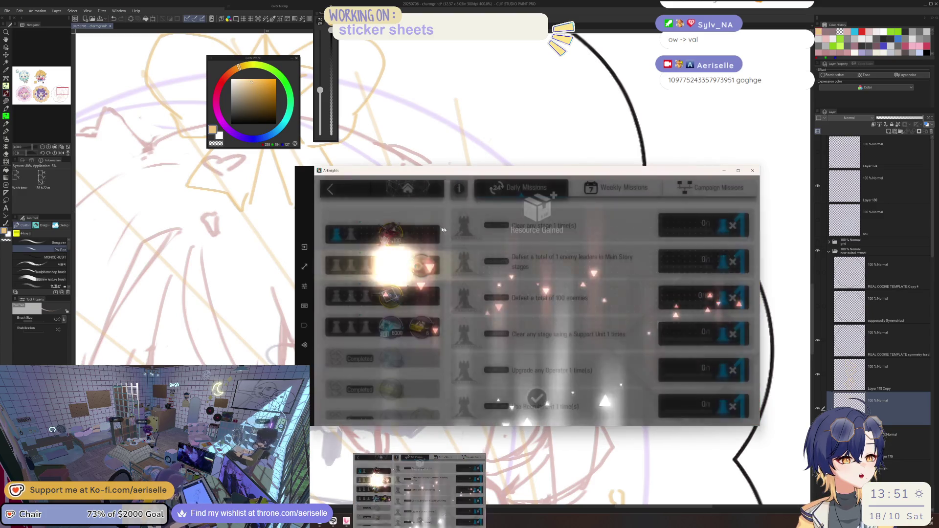
click(343, 192)
click(344, 192)
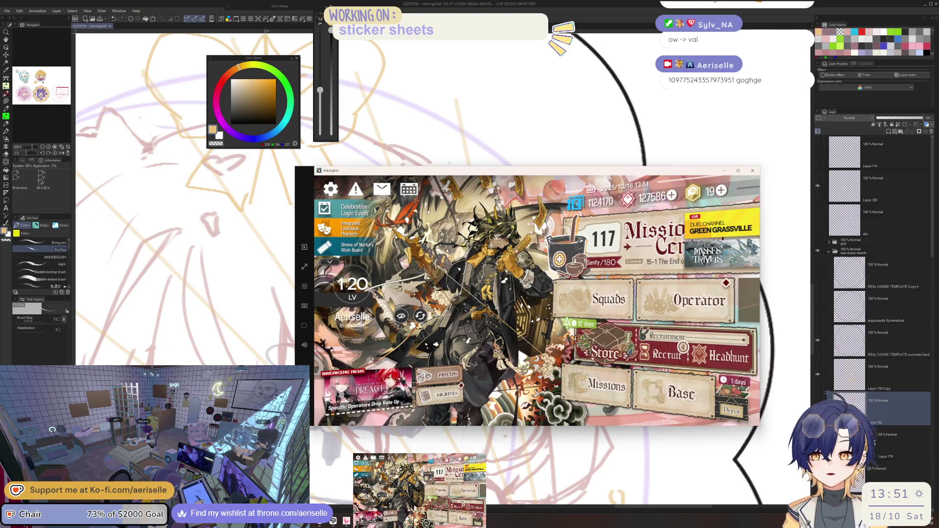
click(636, 247)
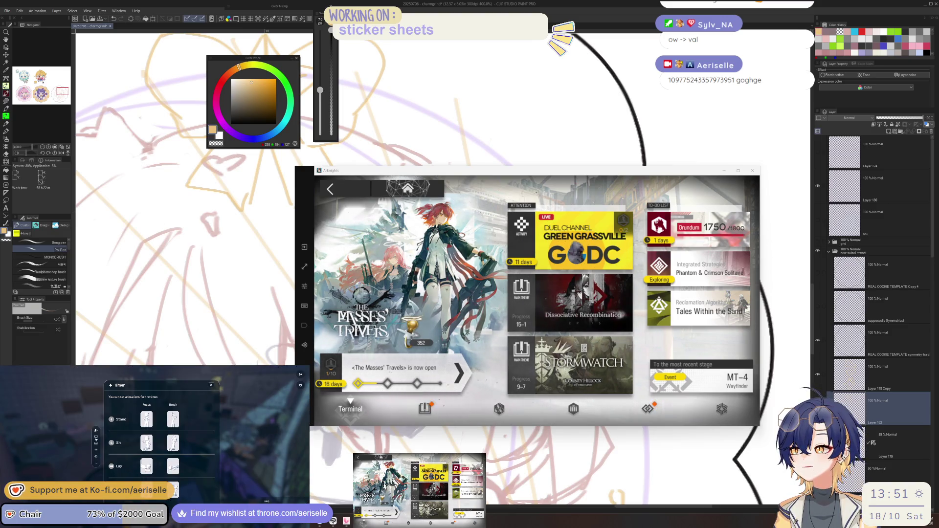
click(96, 437)
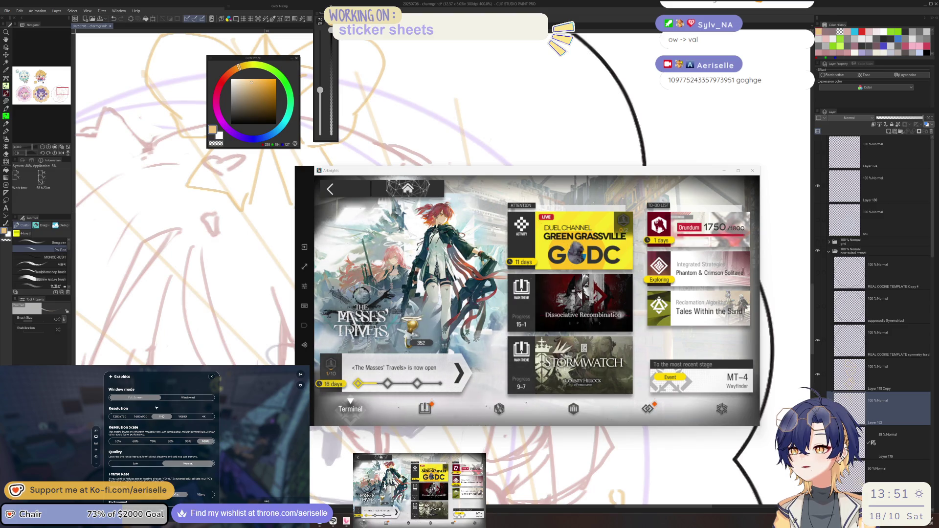
Set the Arknights display resolution to 1280x720
click(124, 417)
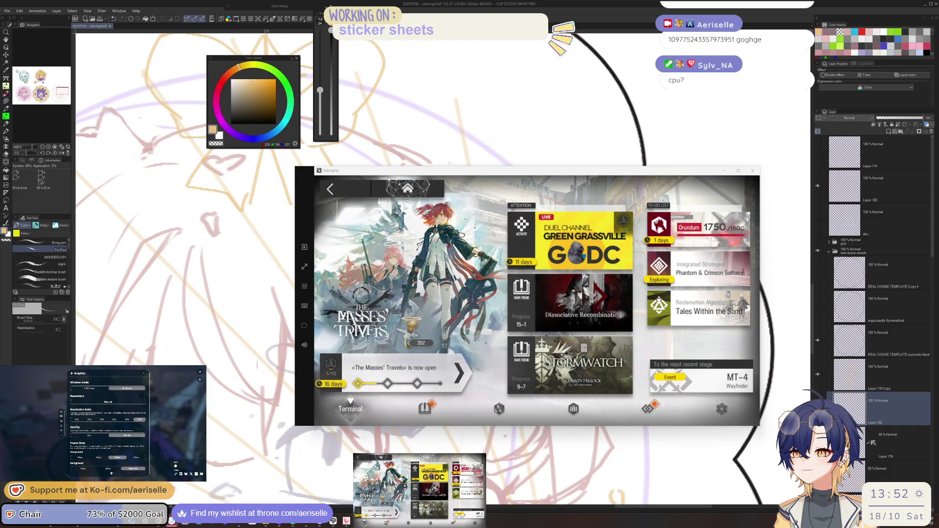
click(62, 423)
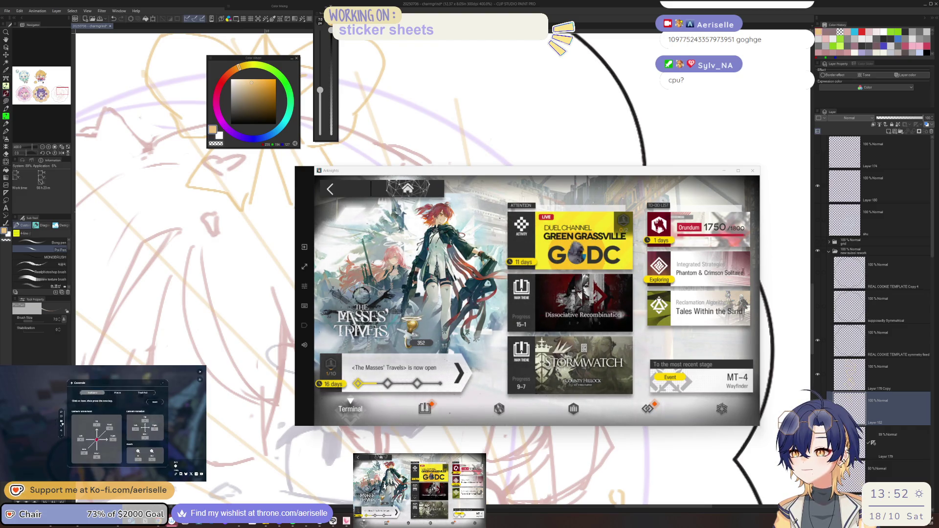
Lower the resolution scale, close the settings panel, and restore the gogh room window in front
click(62, 427)
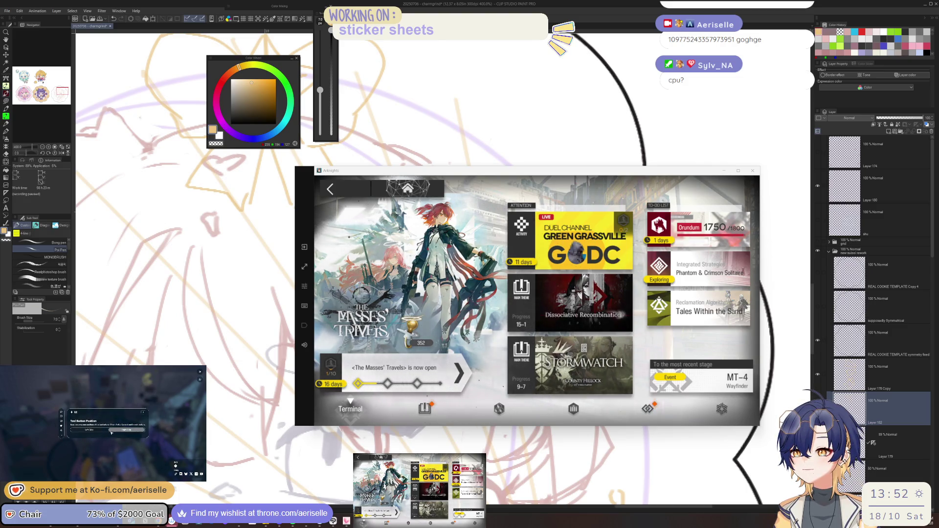
click(62, 417)
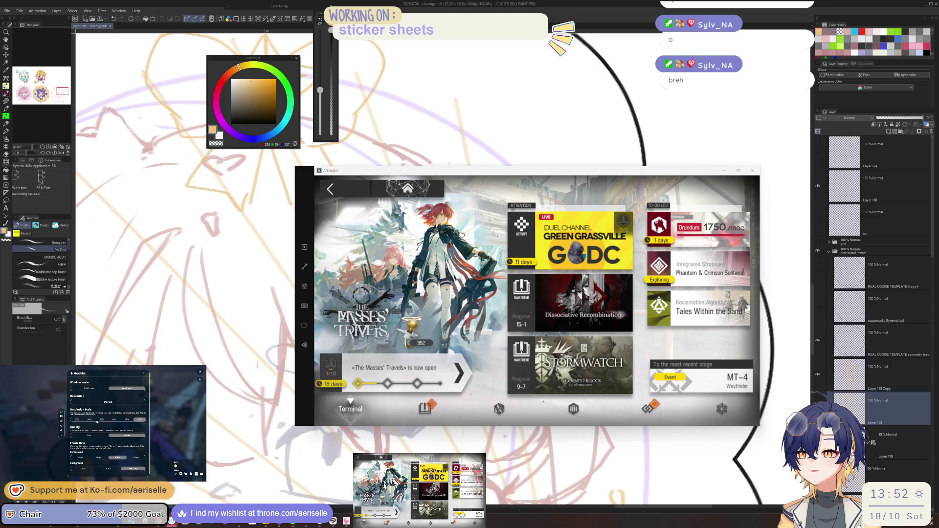
click(114, 419)
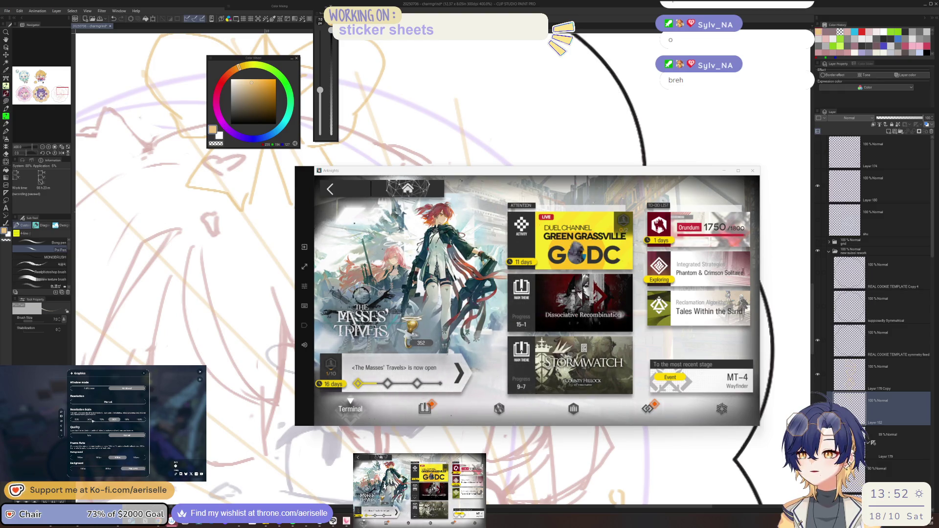
click(144, 373)
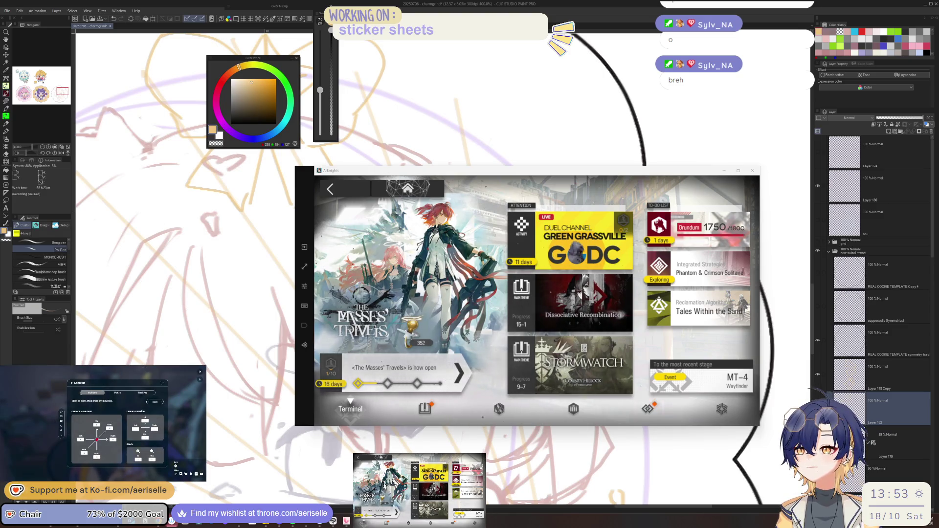
click(171, 521)
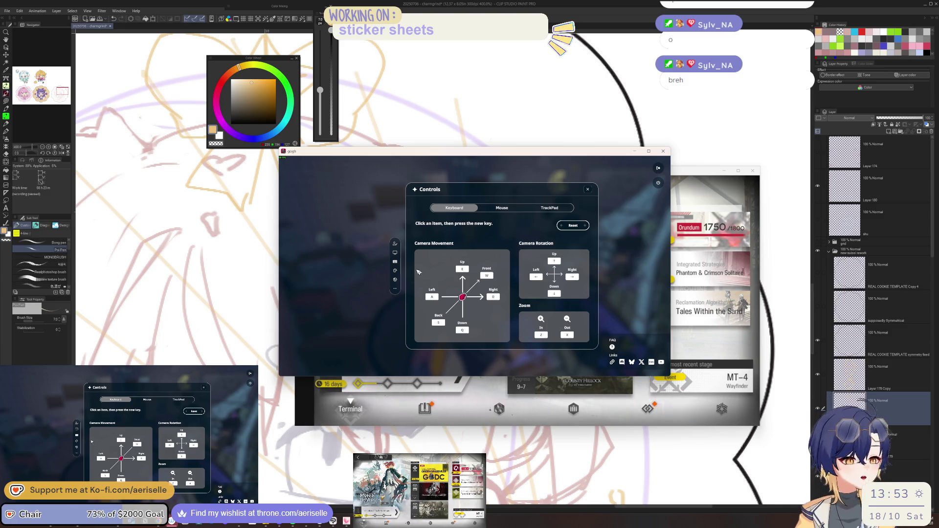
Set gogh's frame rate to 30fps in the foreground and 15fps in the background
click(394, 252)
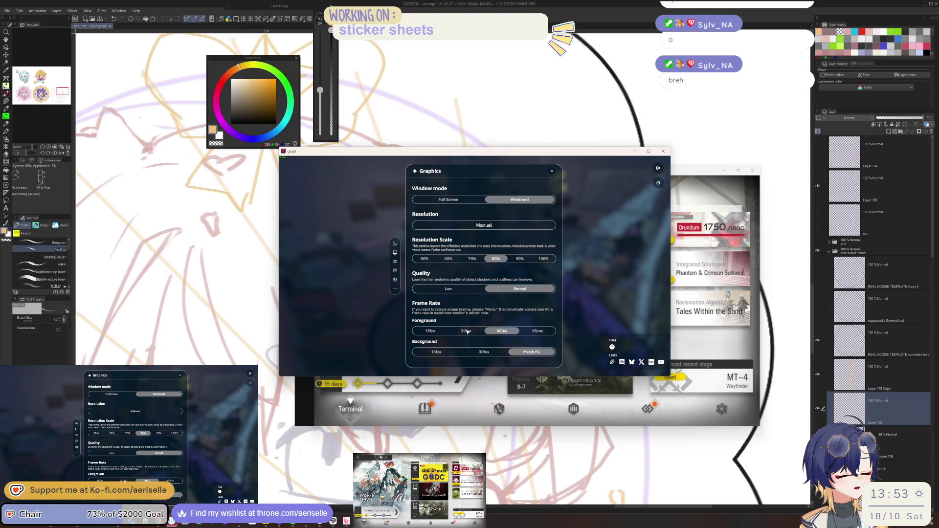
click(465, 331)
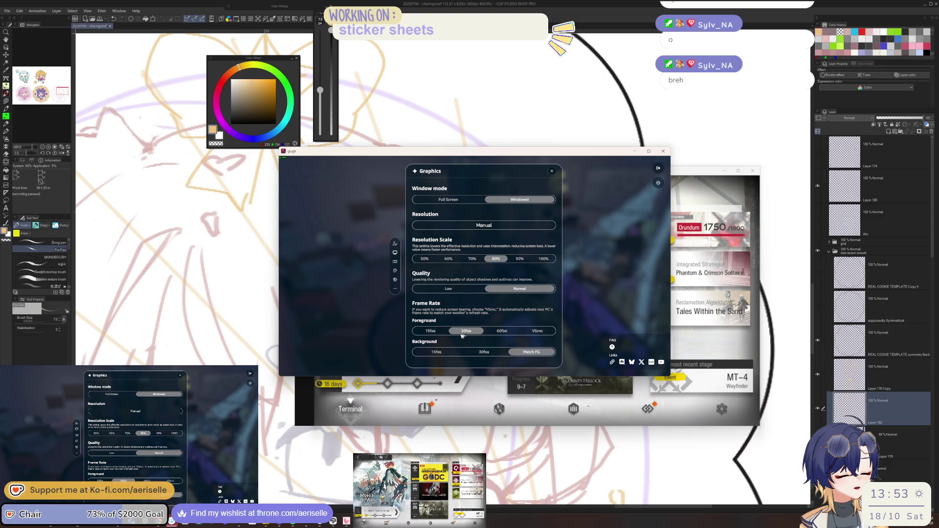
click(437, 352)
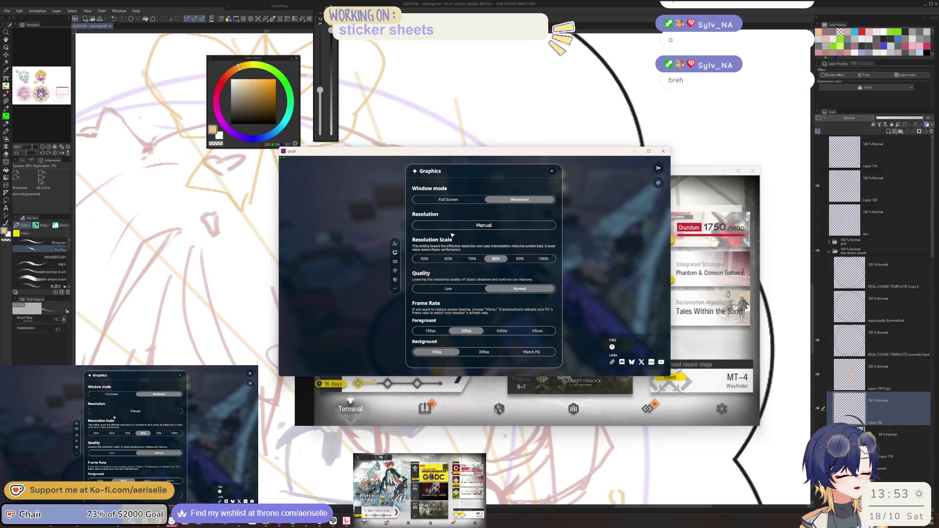
click(552, 171)
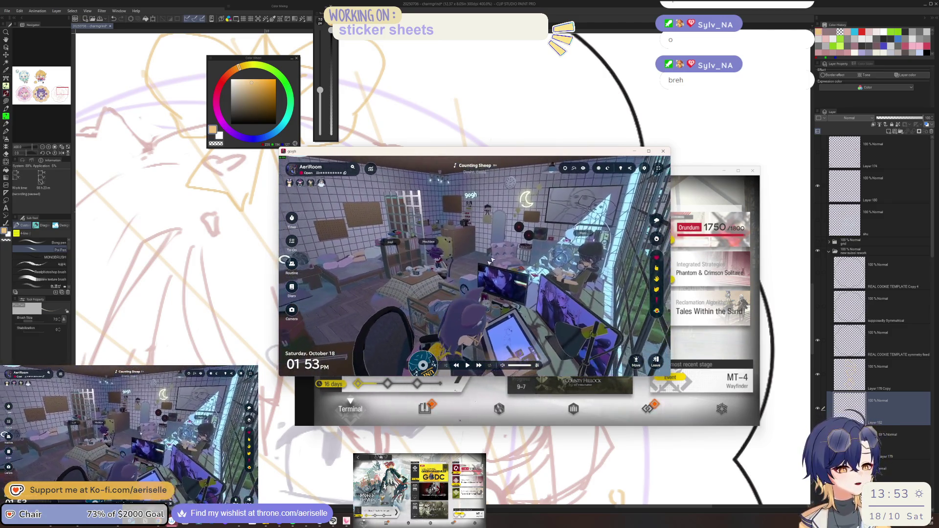
Lower gogh's resolution scale to 60% then 50%, close it, and return to the Clip Studio canvas
click(643, 168)
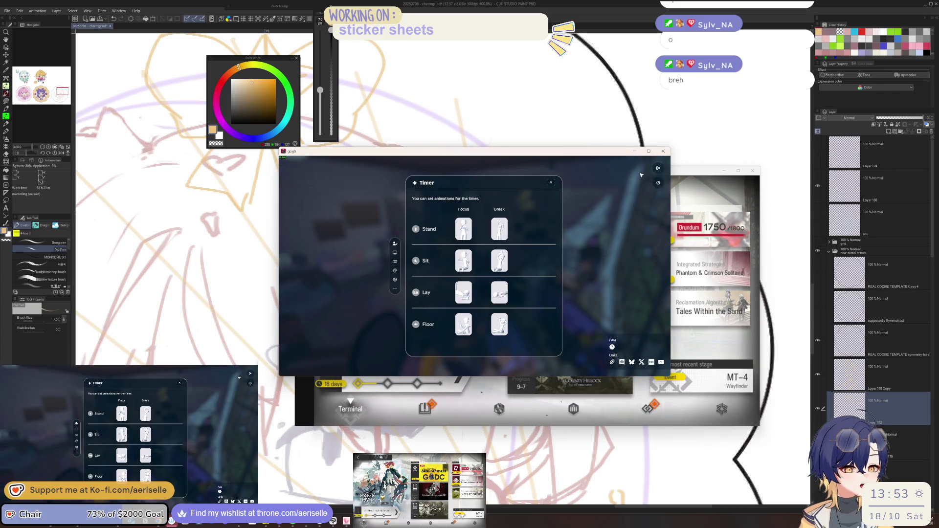
click(395, 262)
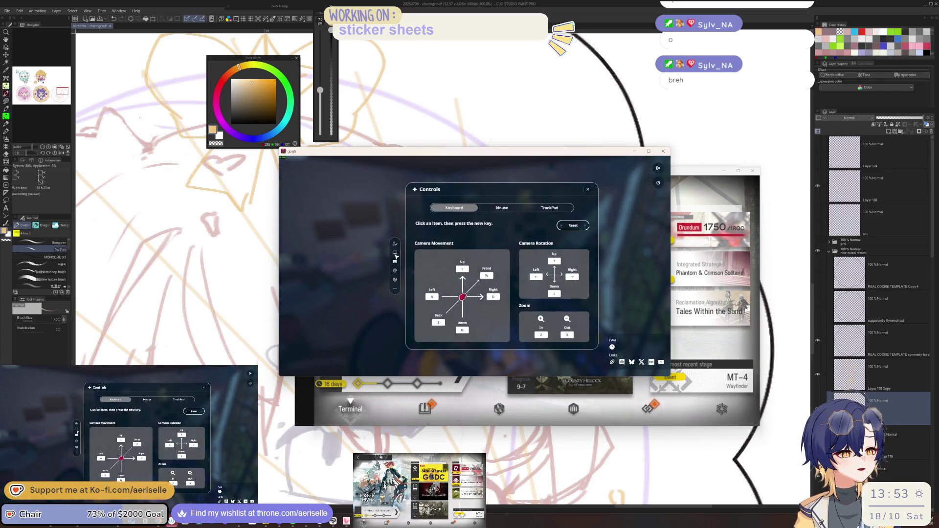
click(394, 252)
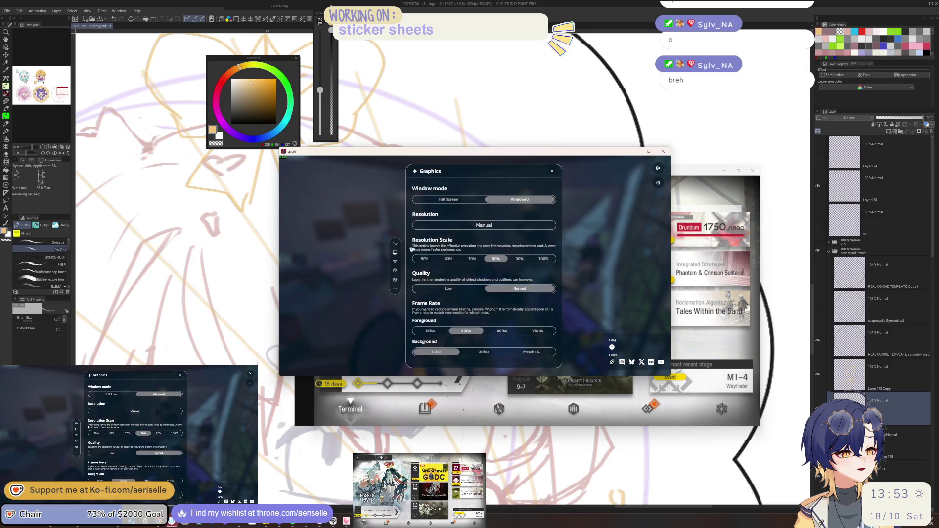
click(448, 259)
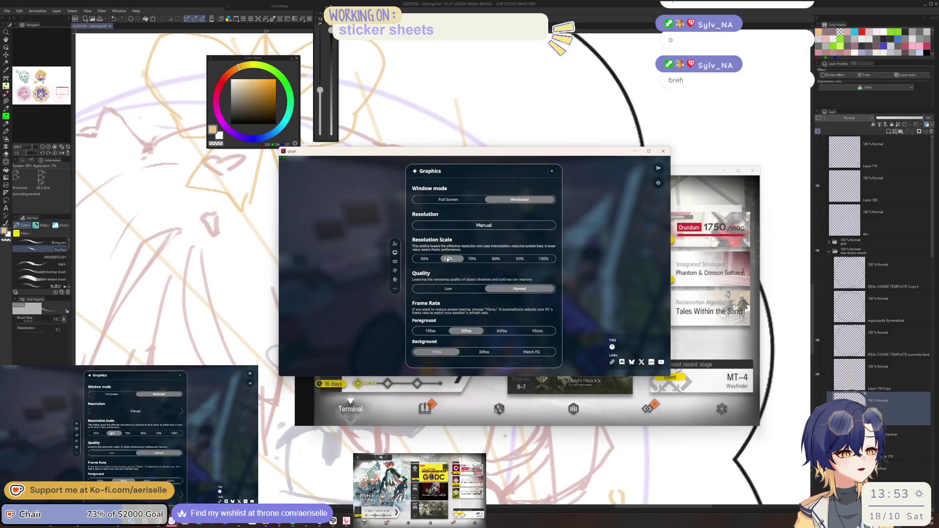
click(551, 172)
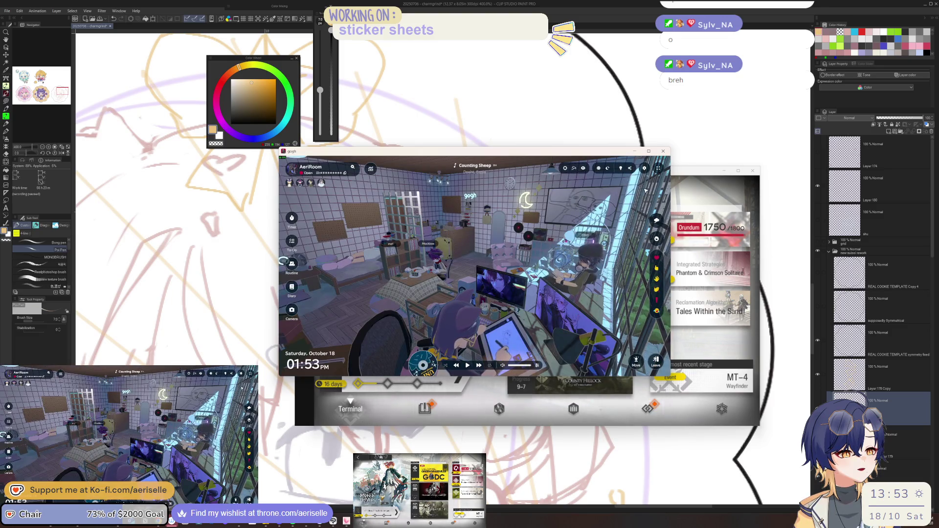
click(291, 217)
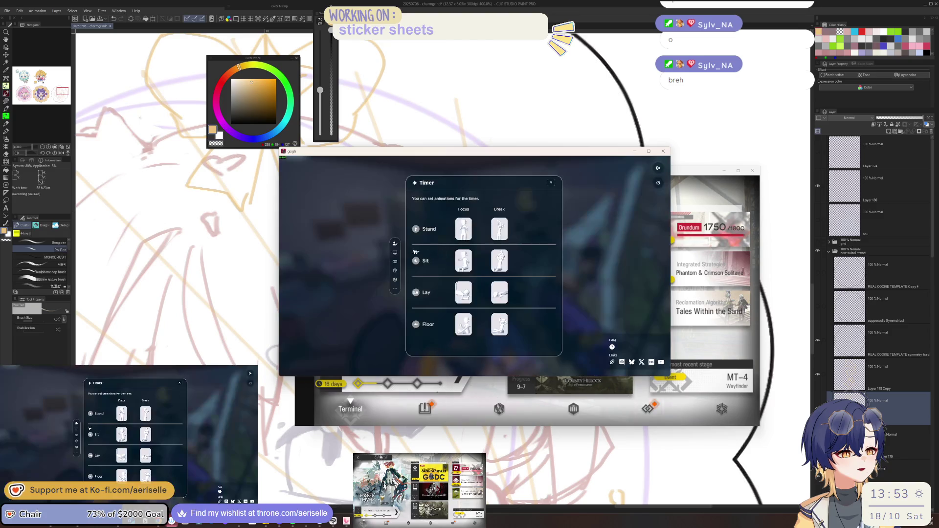
click(395, 252)
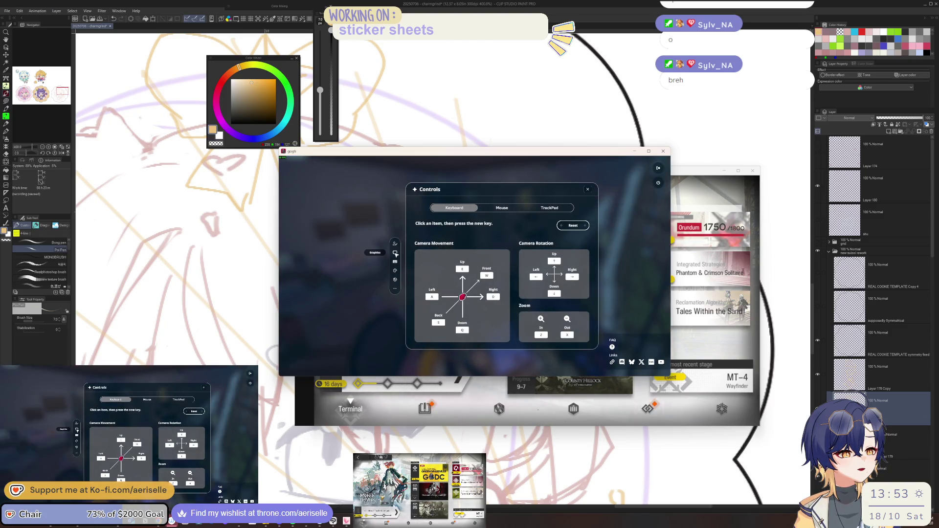
click(395, 252)
click(425, 259)
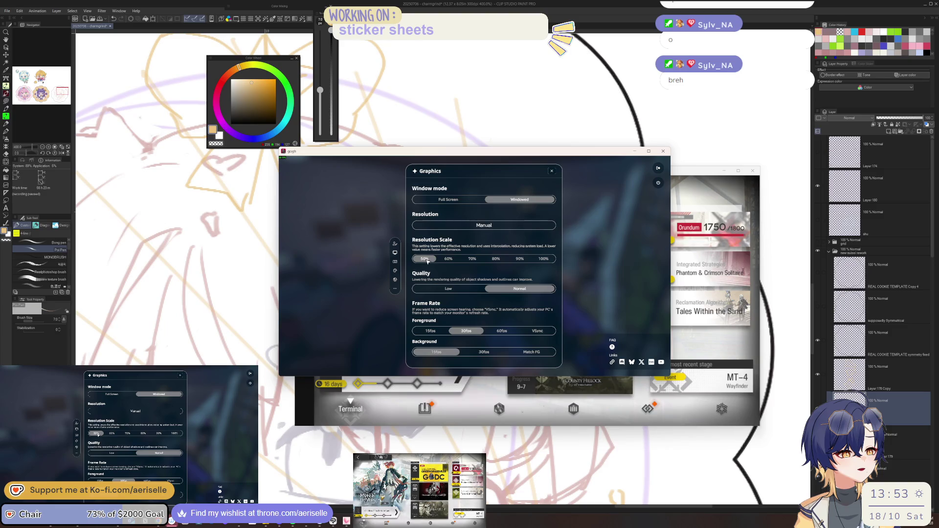
click(553, 171)
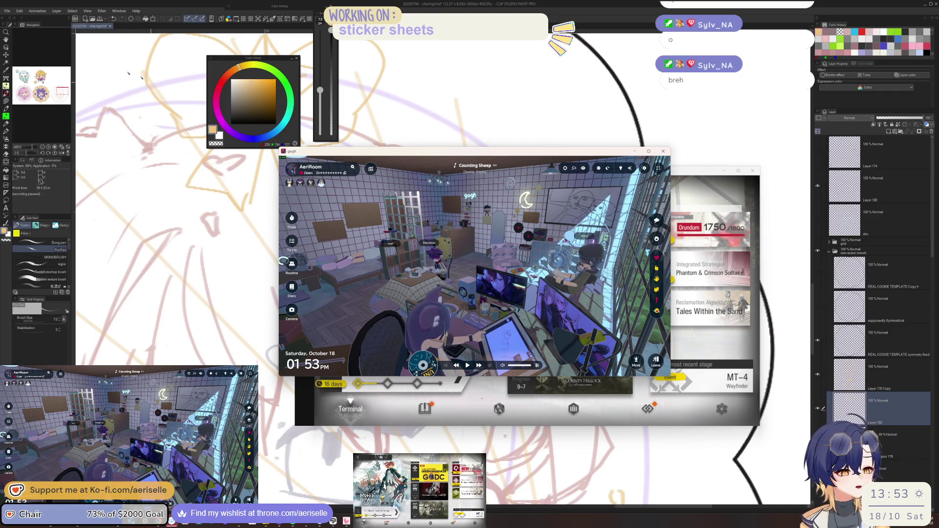
key(alt+F4)
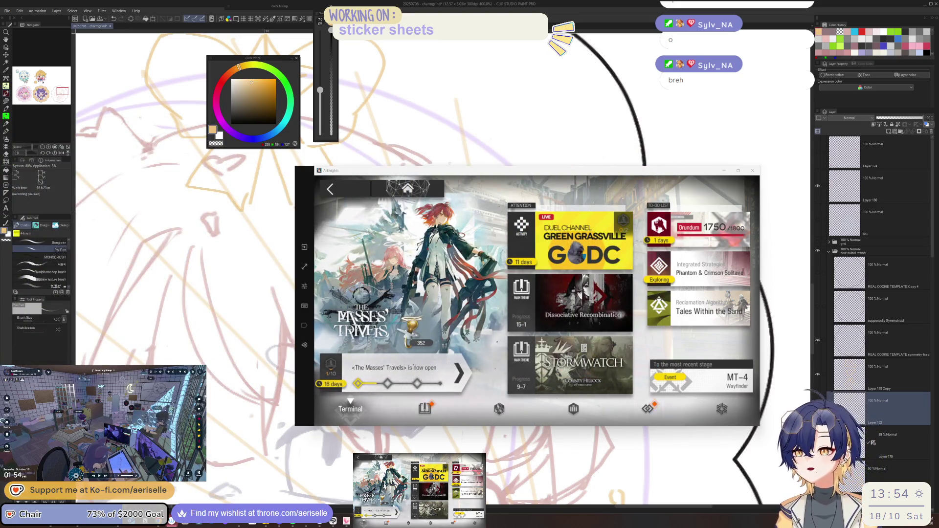
click(798, 370)
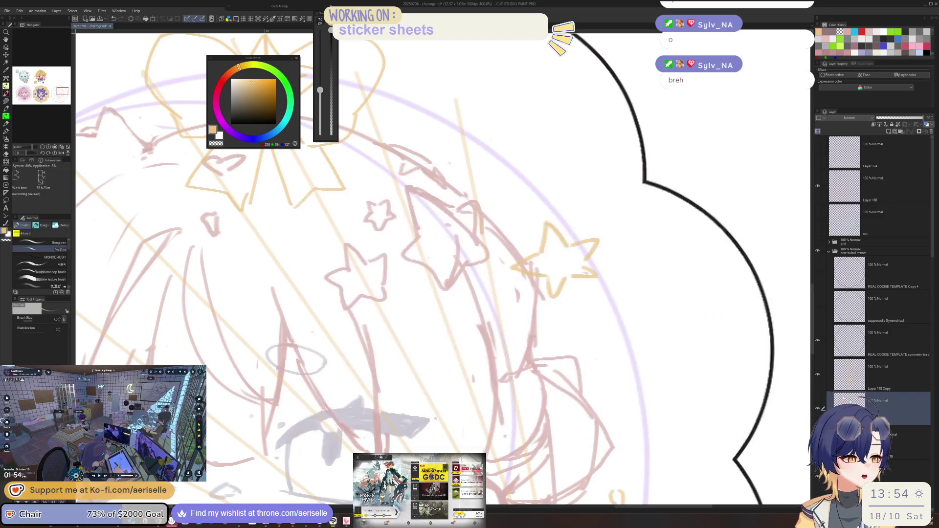
Try several orange strokes for the star beside the chibi's hair, undoing each attempt
key(e)
key(p)
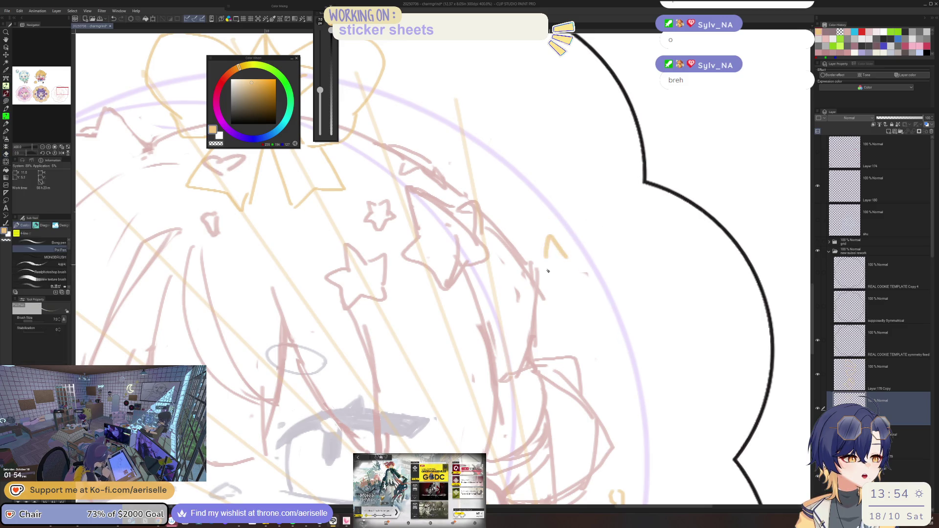
key(ctrl+z)
mouse_move(551, 227)
mouse_down()
mouse_move(591, 291)
mouse_move(653, 308)
mouse_up()
key(ctrl+z)
drag(542, 209, 563, 286)
drag(571, 205, 593, 291)
mouse_move(595, 190)
mouse_down()
mouse_move(611, 265)
mouse_move(626, 247)
mouse_up()
key(ctrl+z)
key(ctrl+z)
key(ctrl+z)
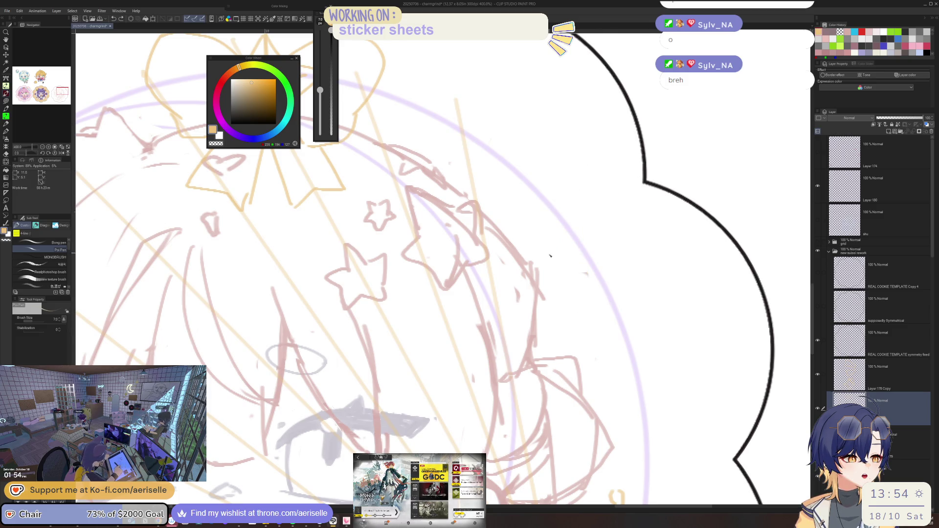
Draw an orange arch for the star's top, undo it, and zoom out and back in
drag(539, 257, 561, 252)
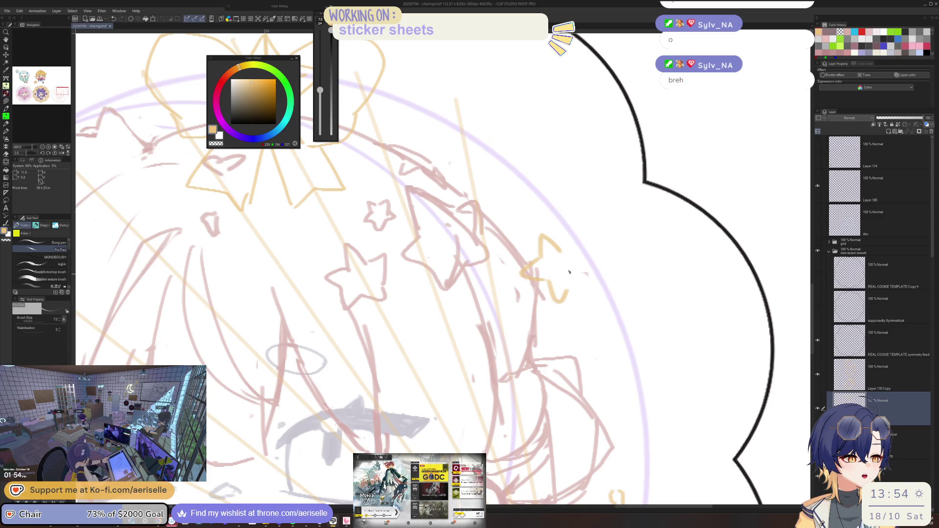
key(ctrl+z)
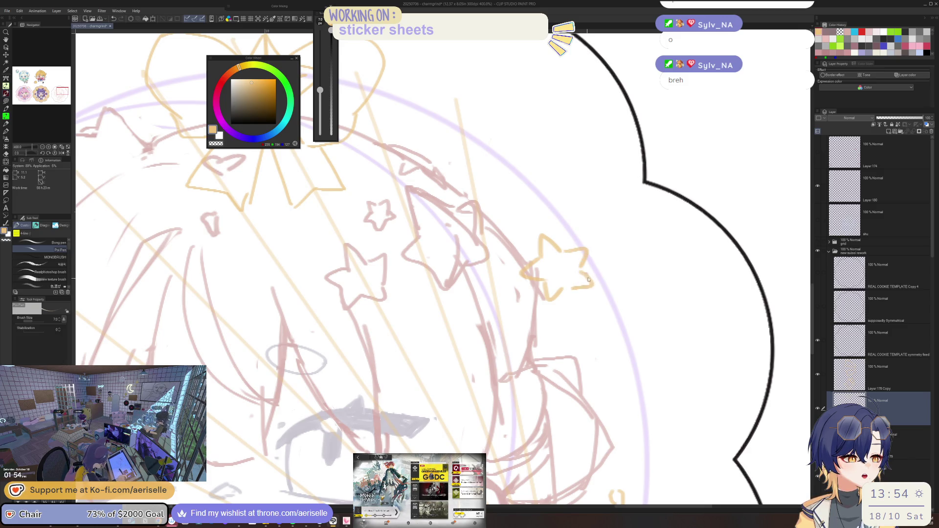
key(ctrl+minus)
key(ctrl+minus)
key(ctrl+minus)
key(ctrl+plus)
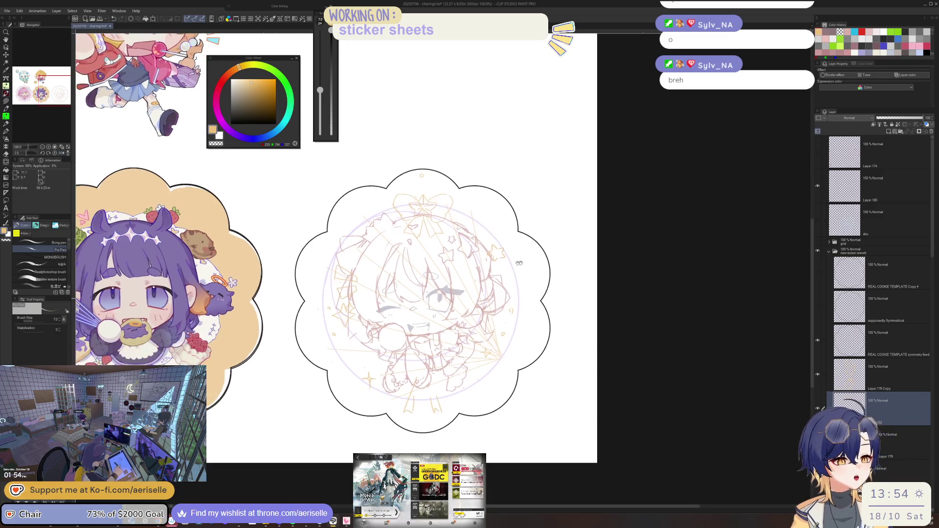
key(ctrl+plus)
key(ctrl+plus)
key(ctrl+plus)
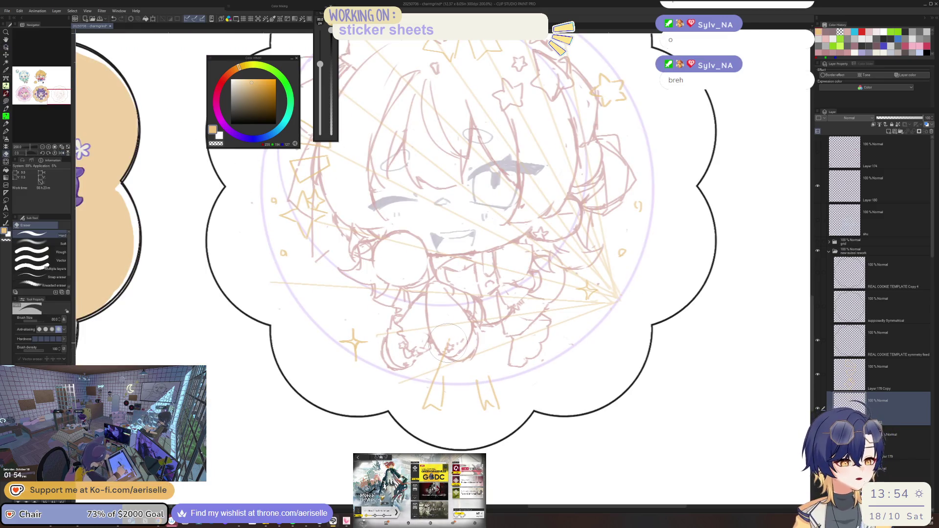
Shrink the eraser to size 70, return to the Poi Pen, and switch to Arknights
scroll(503, 303, down, 3)
scroll(503, 304, up, 1)
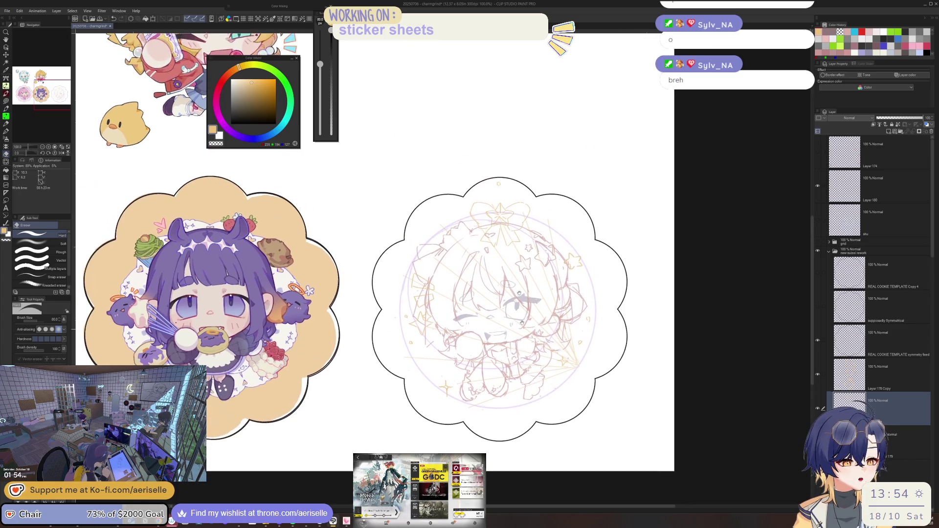
scroll(503, 294, up, 2)
key(bracketleft)
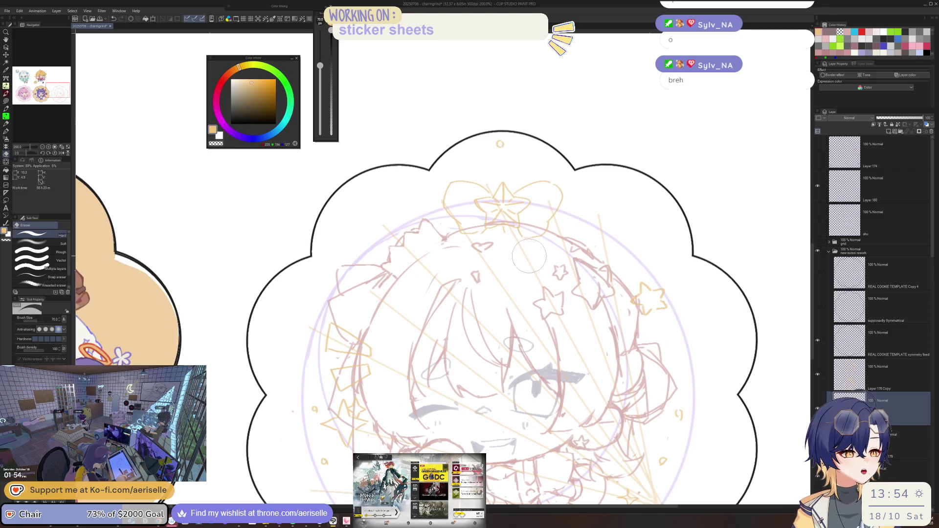
scroll(533, 266, down, 1)
scroll(491, 377, down, 1)
scroll(480, 345, up, 1)
key(p)
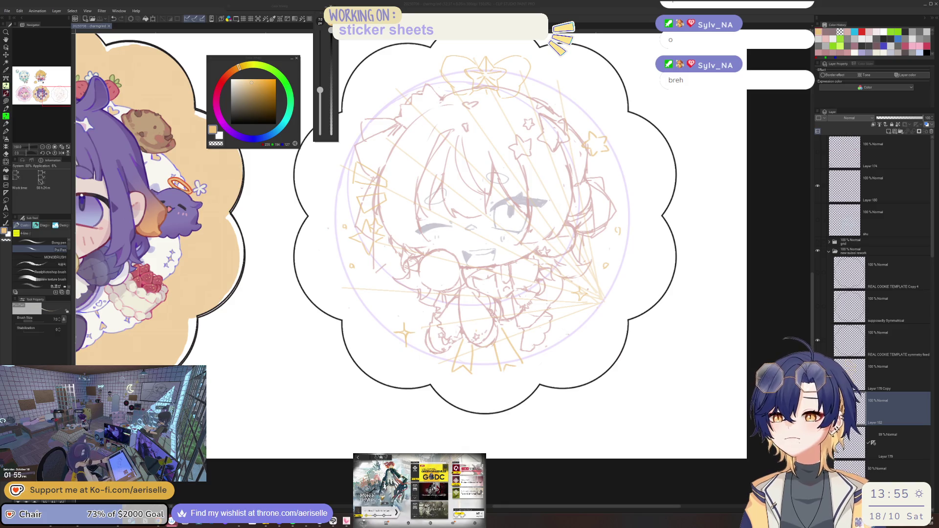
key(alt+Tab)
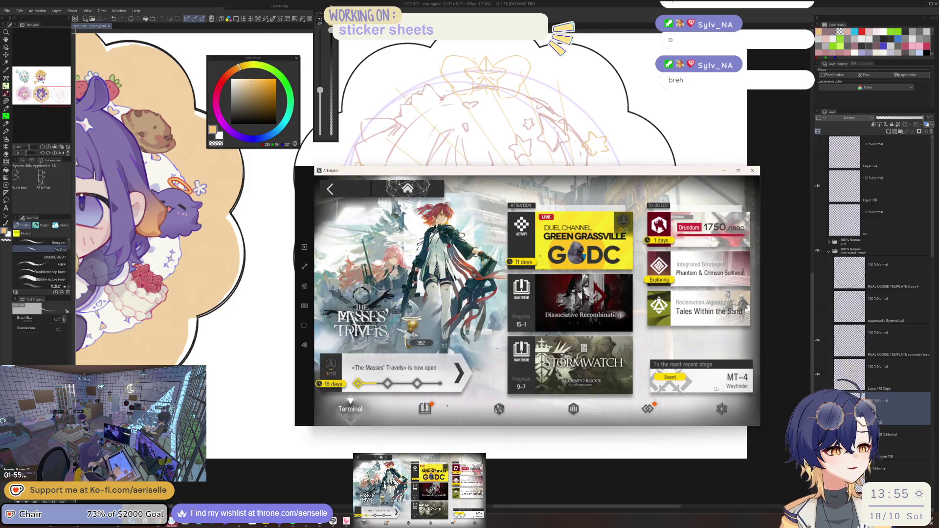
Jump to the latest MT-4 area, select stage MT-5 Communion, and preview its map
click(713, 389)
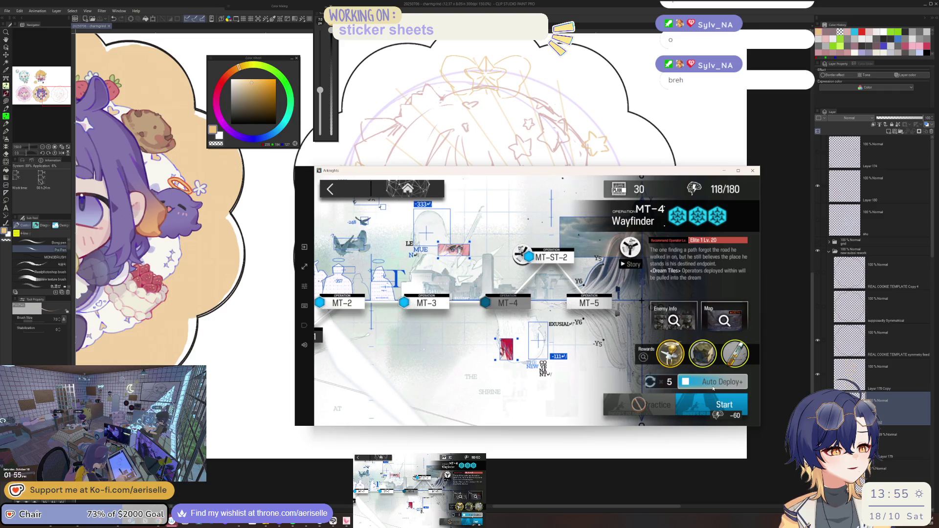
click(589, 302)
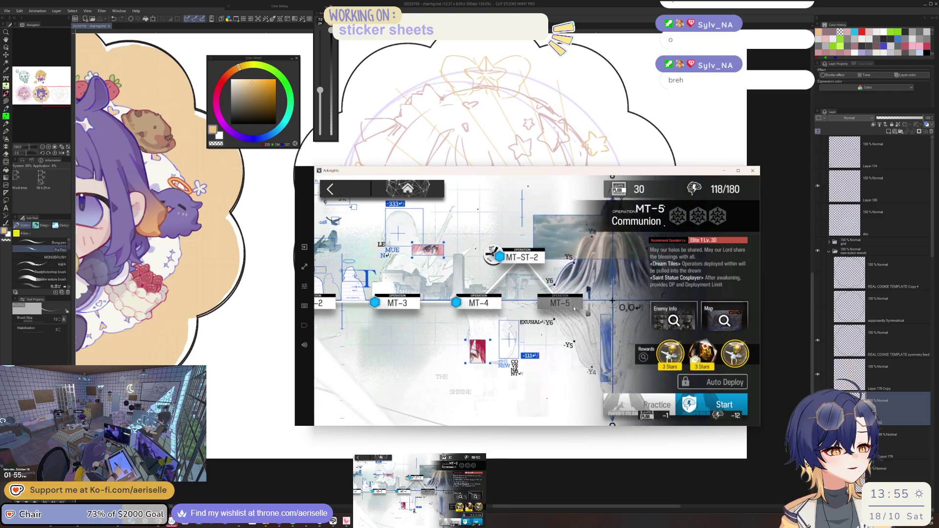
click(722, 324)
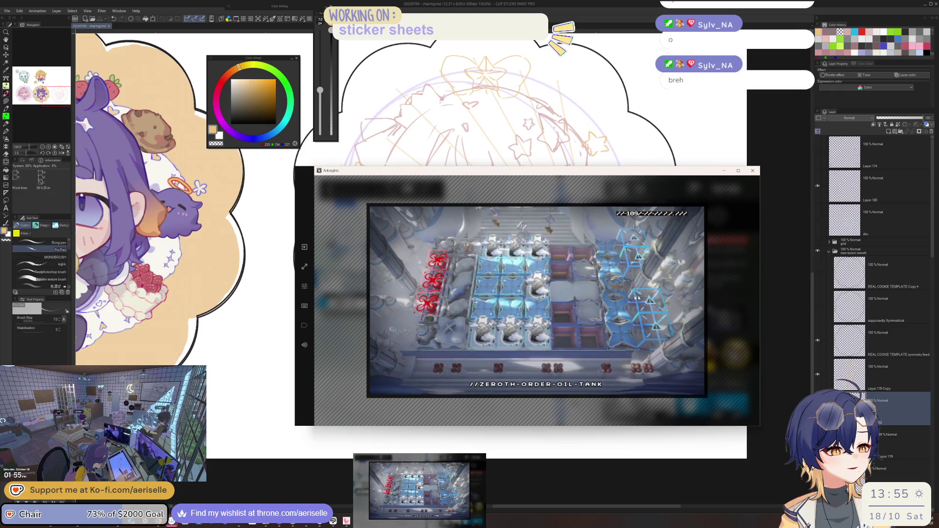
click(724, 299)
Open Quick Select and add Ines, Siege, Thorns and Mlynar to the squad
click(729, 401)
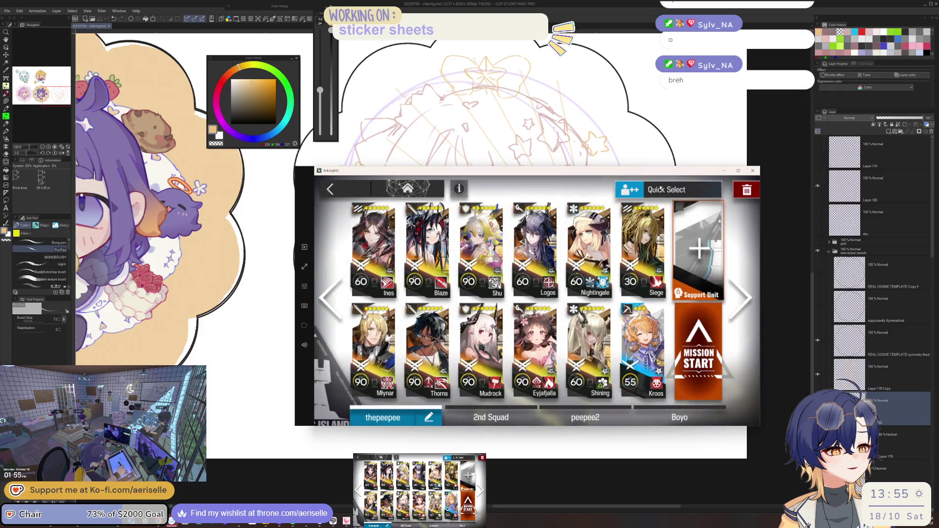
click(660, 189)
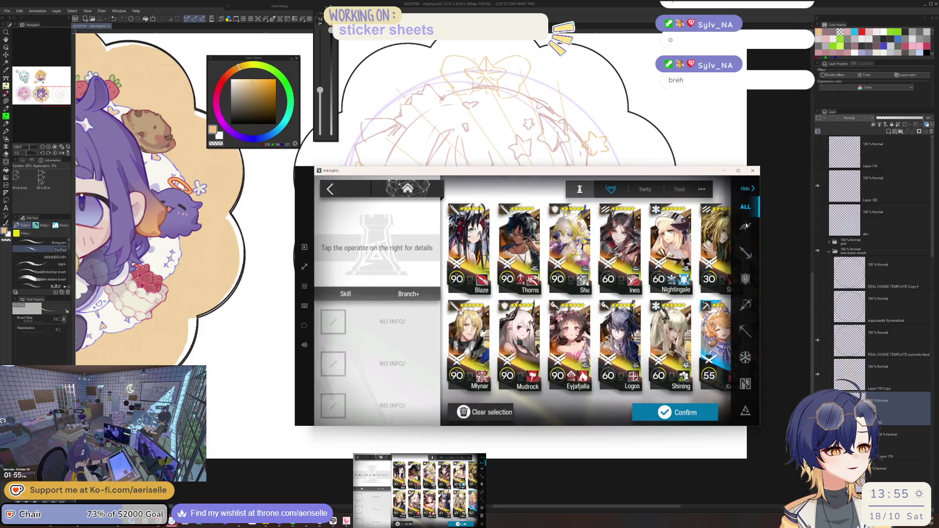
click(746, 226)
click(468, 342)
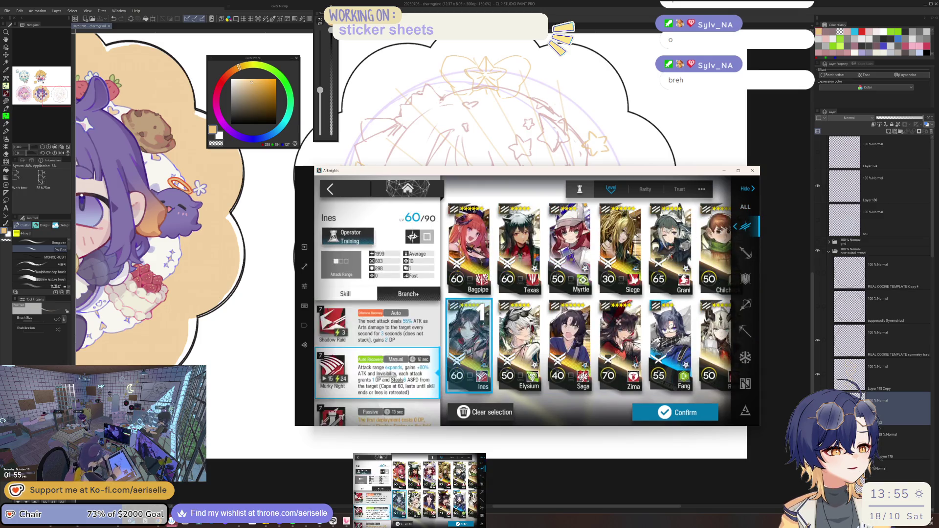
click(620, 250)
click(747, 252)
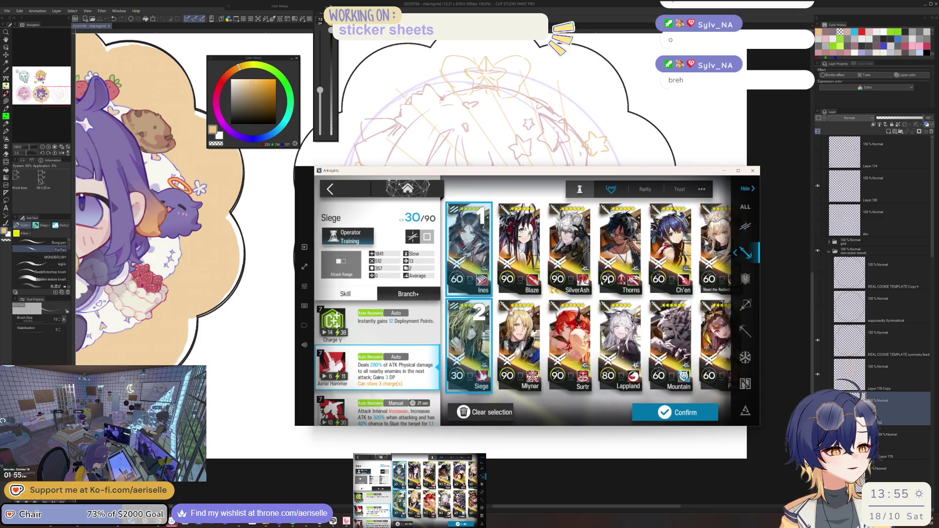
click(620, 249)
click(520, 344)
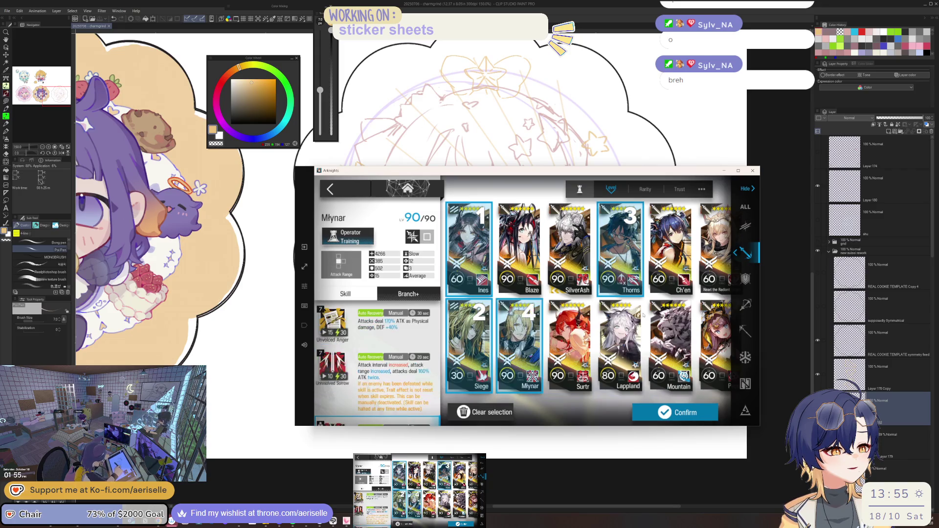
Add Mudrock, Shu and Ch'en the Holungday, dropping an accidental Wiš'adel pick
click(745, 278)
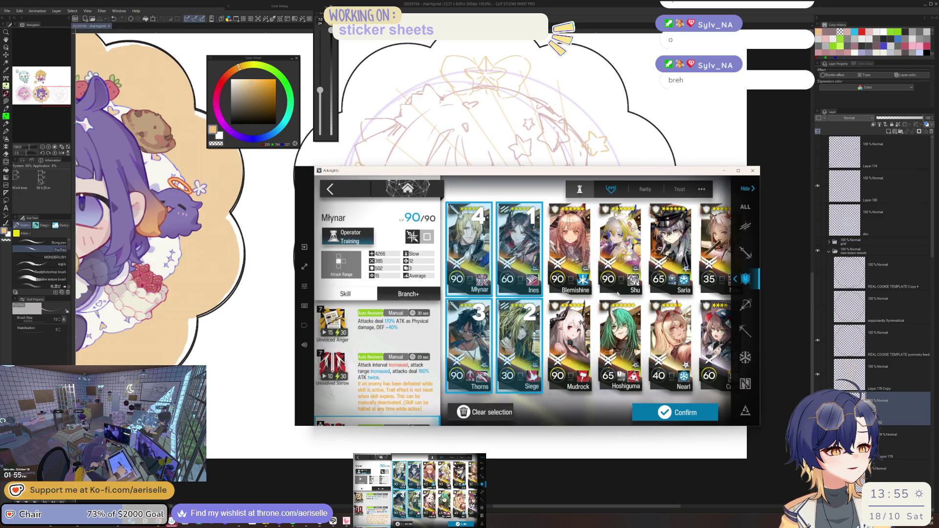
click(578, 329)
click(620, 250)
click(745, 304)
scroll(566, 299, down, 1)
click(526, 250)
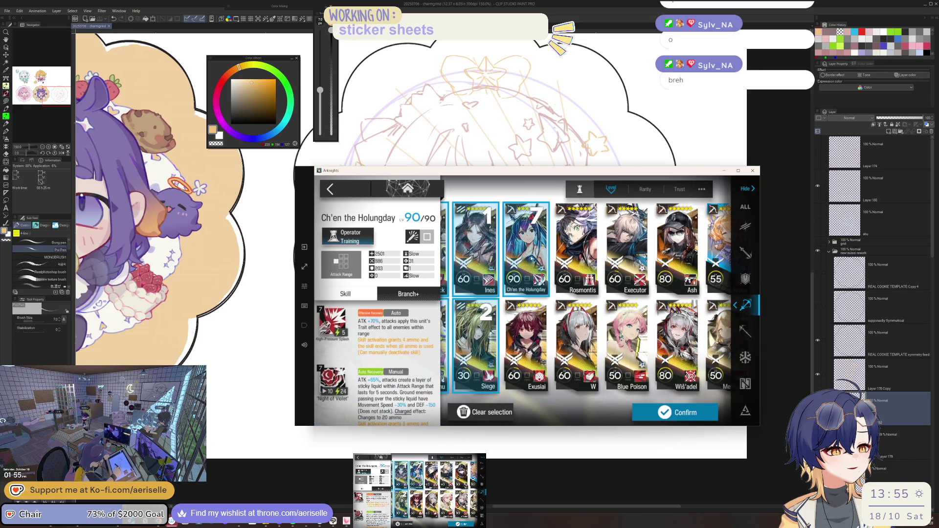
scroll(615, 342, down, 1)
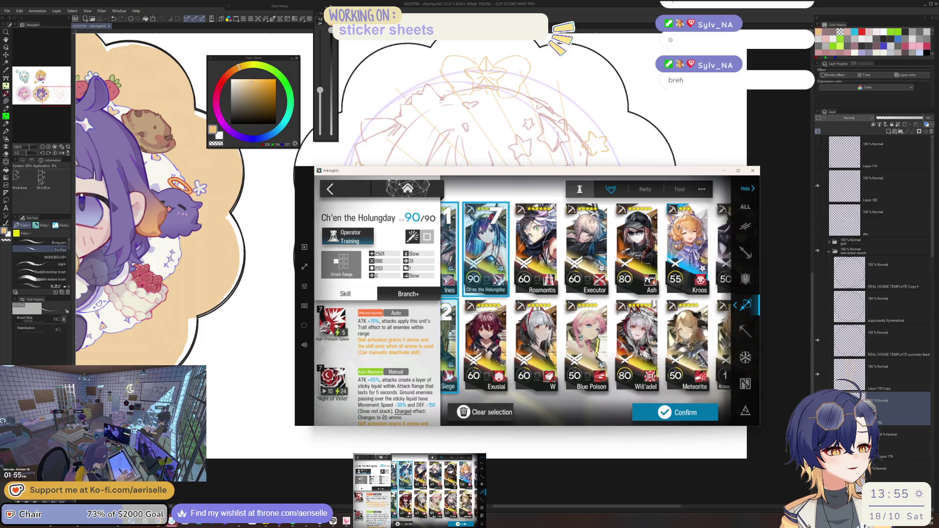
scroll(607, 343, down, 1)
click(602, 343)
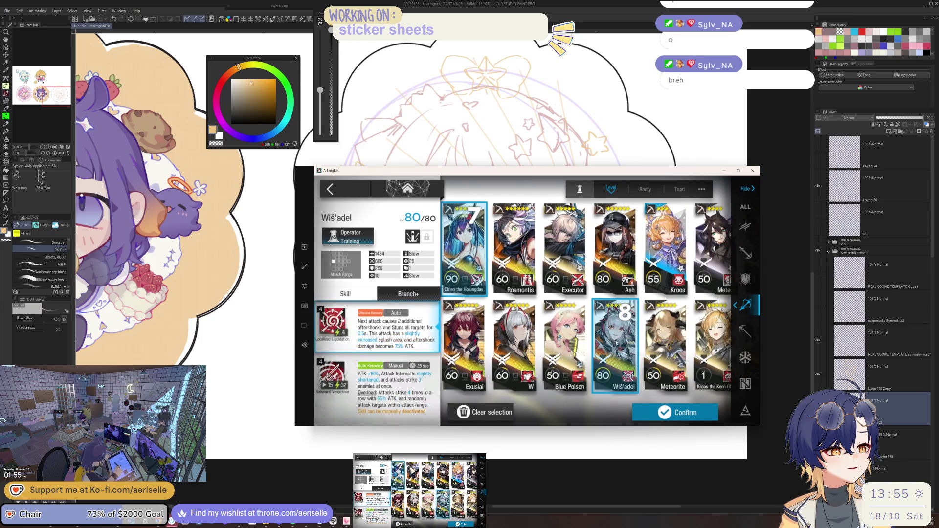
click(617, 342)
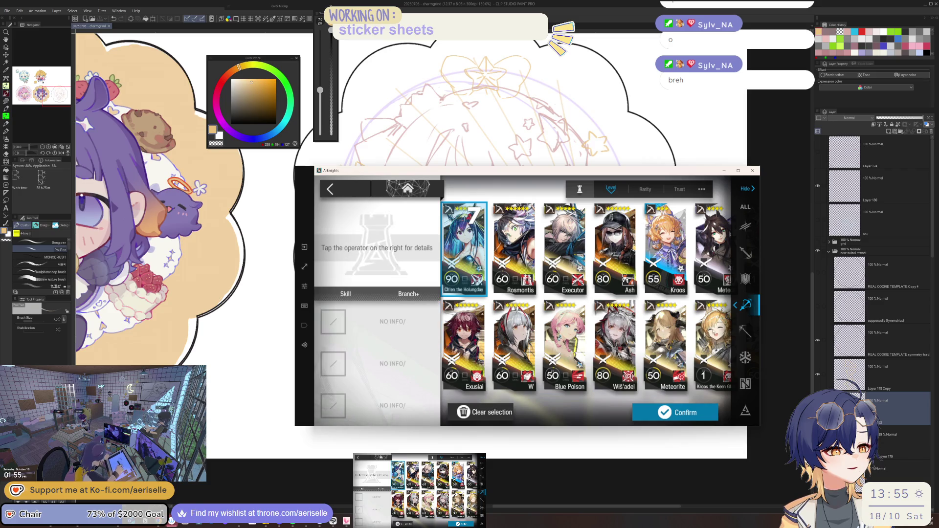
Add casters Eyjafjalla, Goldenglow and Logos, plus medics Lumen and Nightingale
click(744, 330)
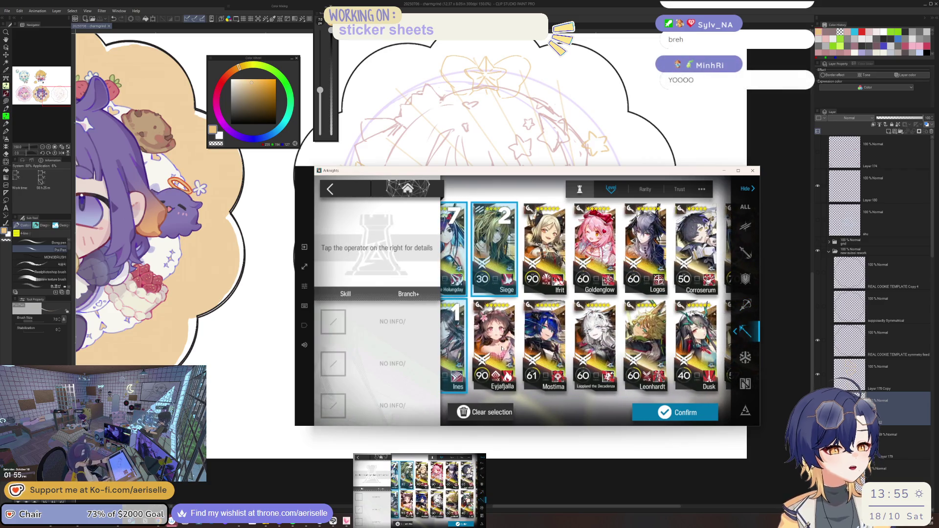
click(501, 349)
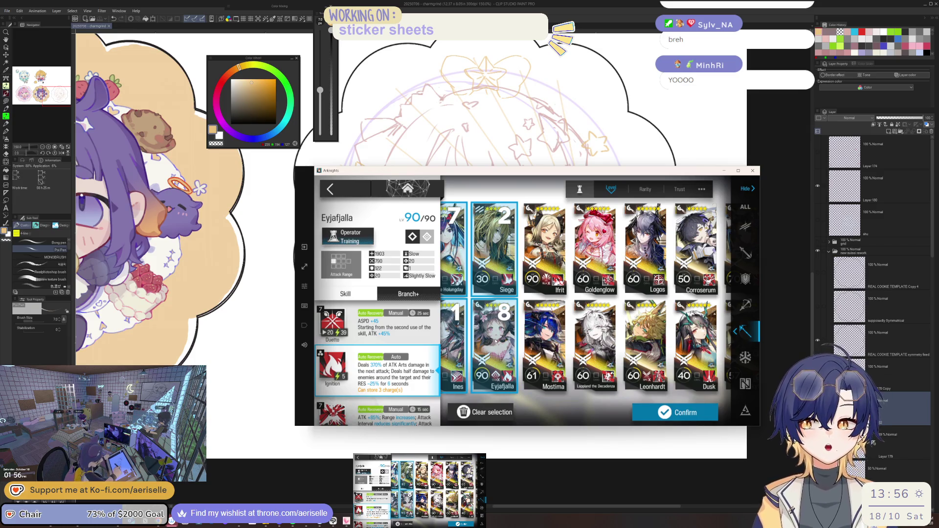
click(608, 264)
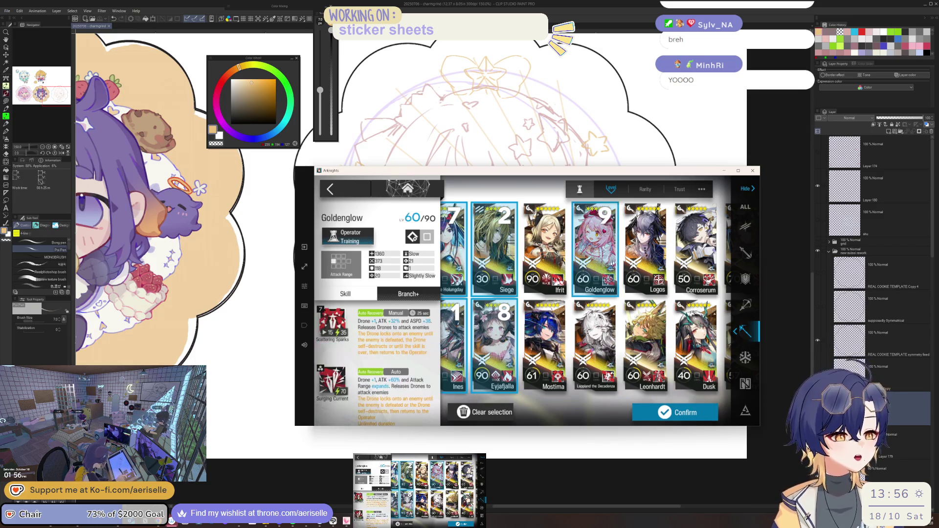
click(646, 249)
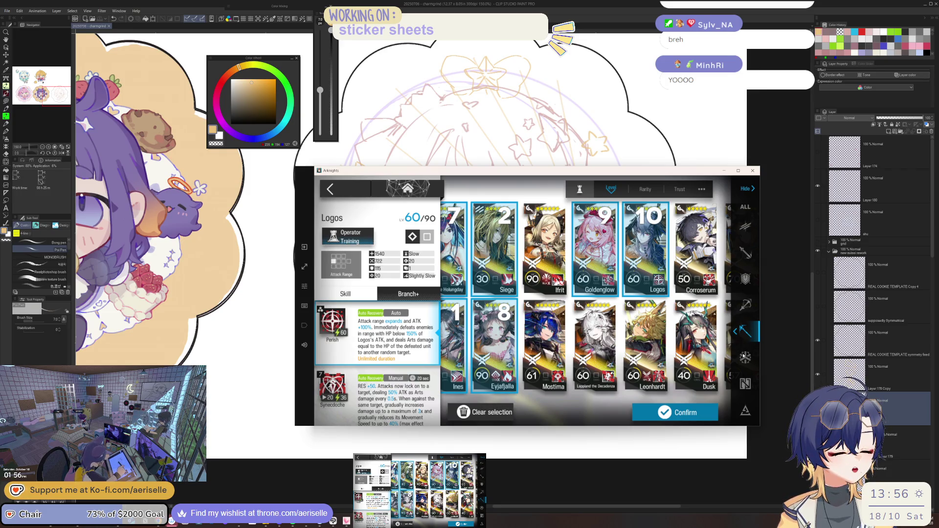
click(744, 357)
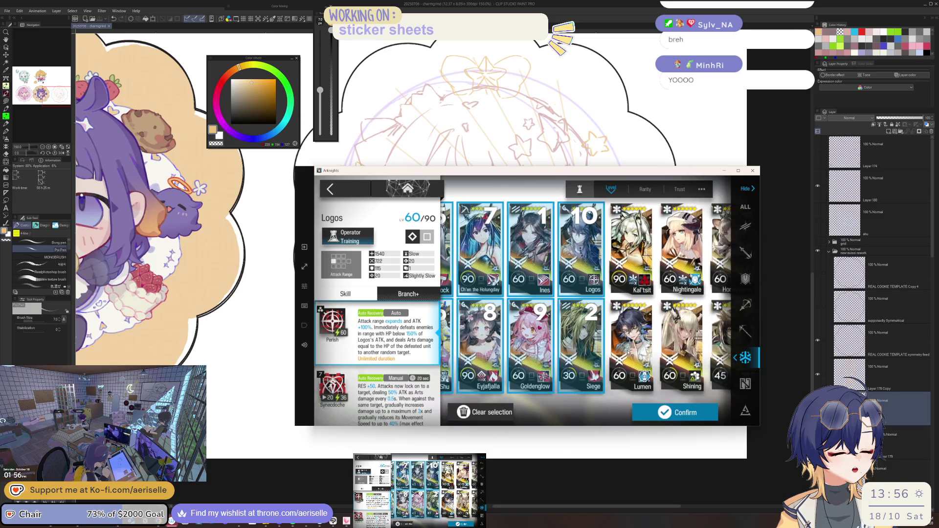
click(627, 353)
click(681, 250)
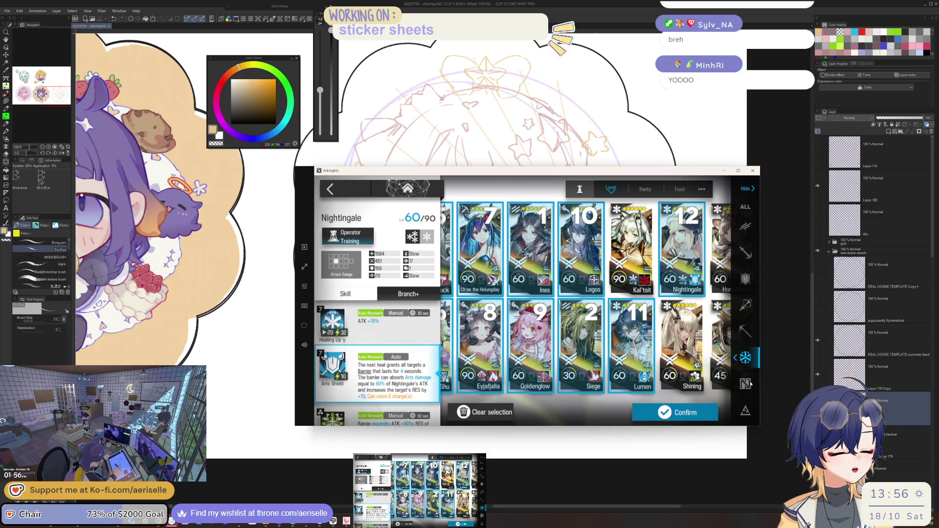
Browse the supporter and sniper lists, then confirm the twelve-operator squad
click(745, 384)
scroll(562, 390, down, 1)
scroll(562, 387, down, 1)
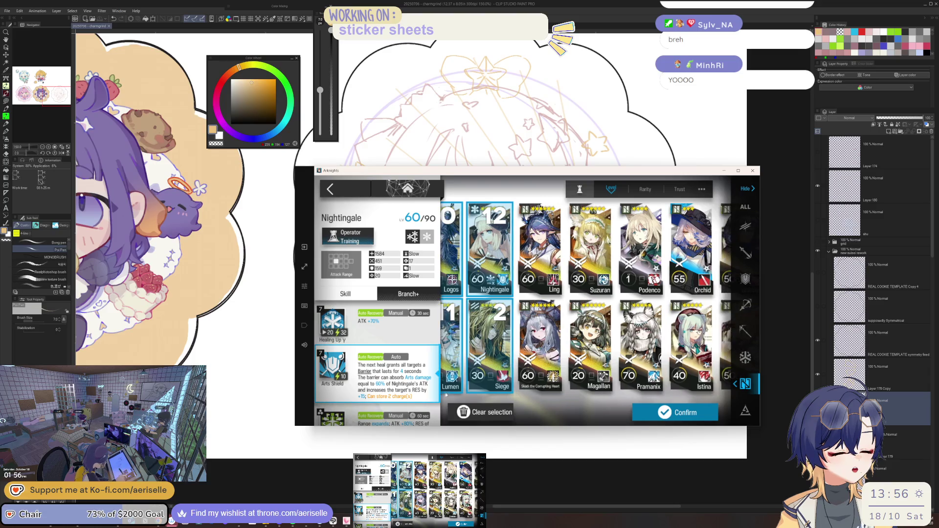
scroll(560, 377, down, 1)
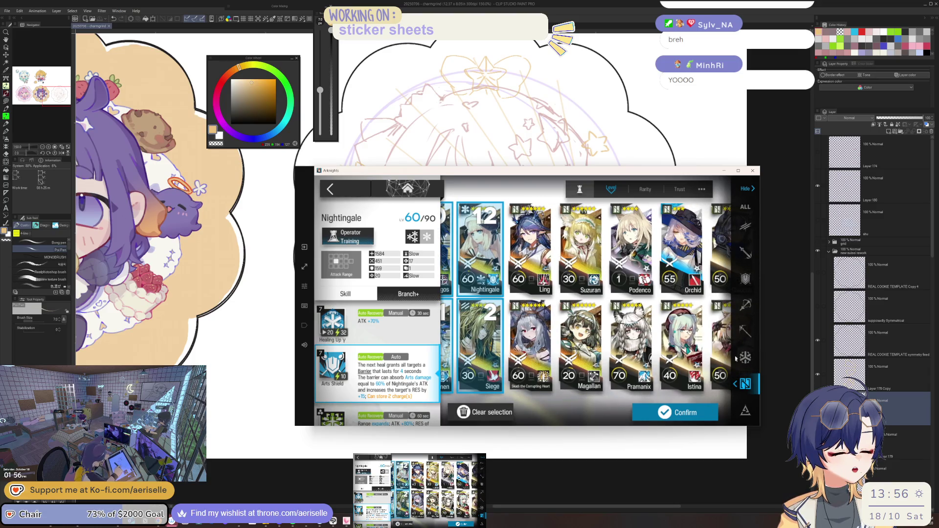
click(744, 332)
click(745, 304)
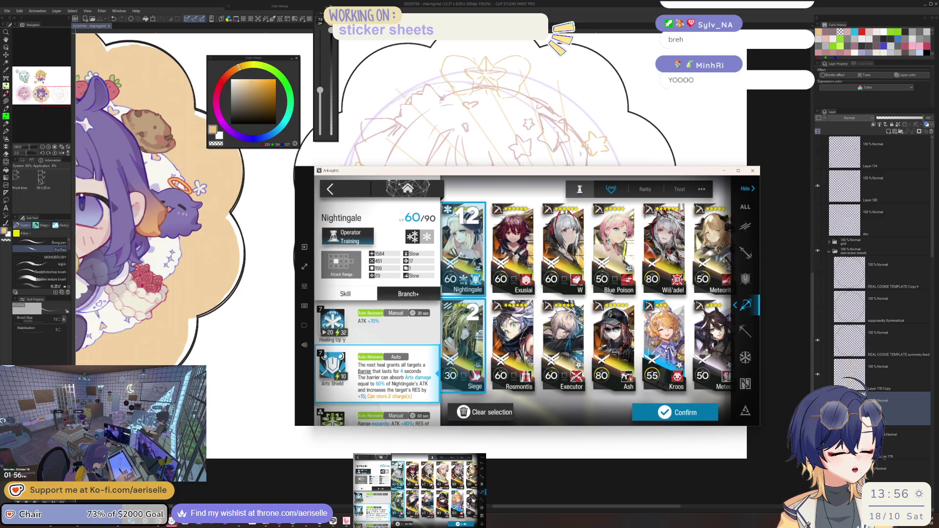
click(688, 413)
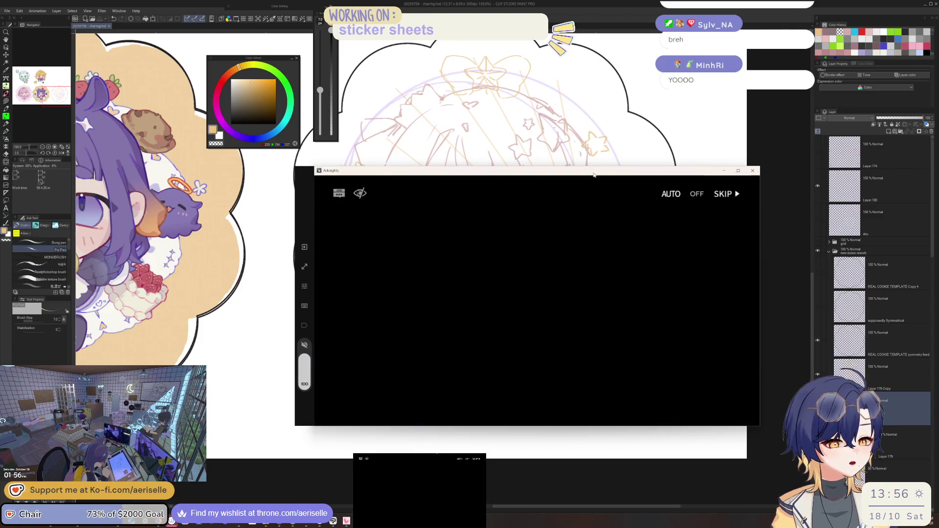
Move the game window up and left and skip the MT-5 story scene
drag(594, 175, 562, 135)
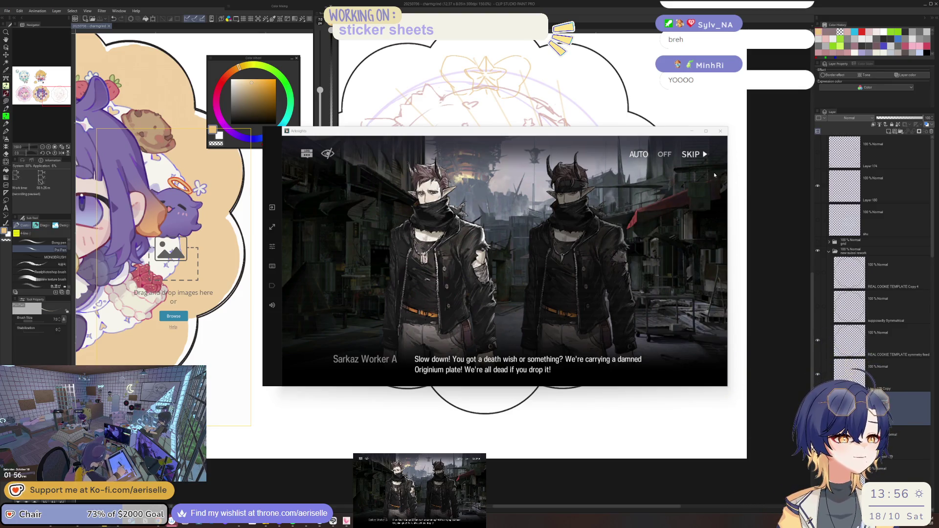
click(694, 154)
click(558, 296)
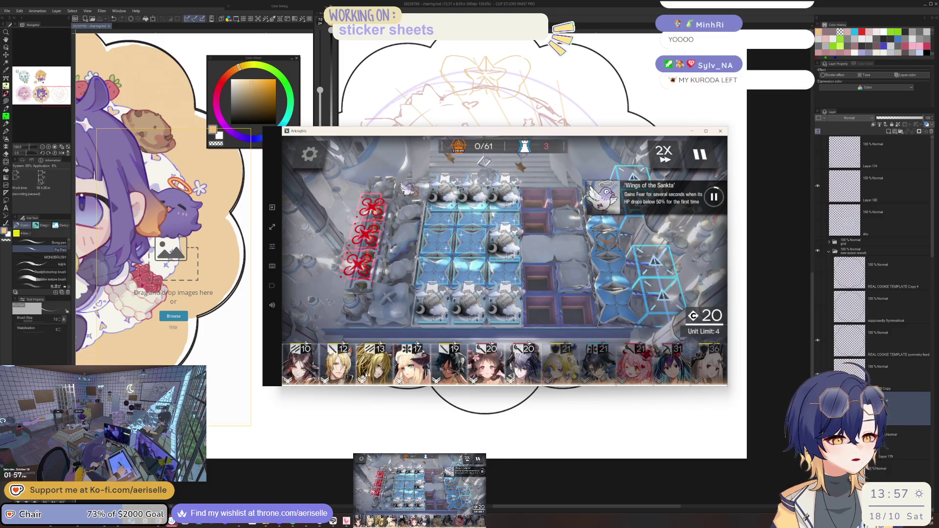
Deploy Ines on a battlefield tile and set her facing direction
mouse_move(523, 364)
mouse_down()
mouse_move(630, 250)
mouse_move(629, 195)
mouse_move(617, 217)
mouse_move(496, 245)
mouse_up()
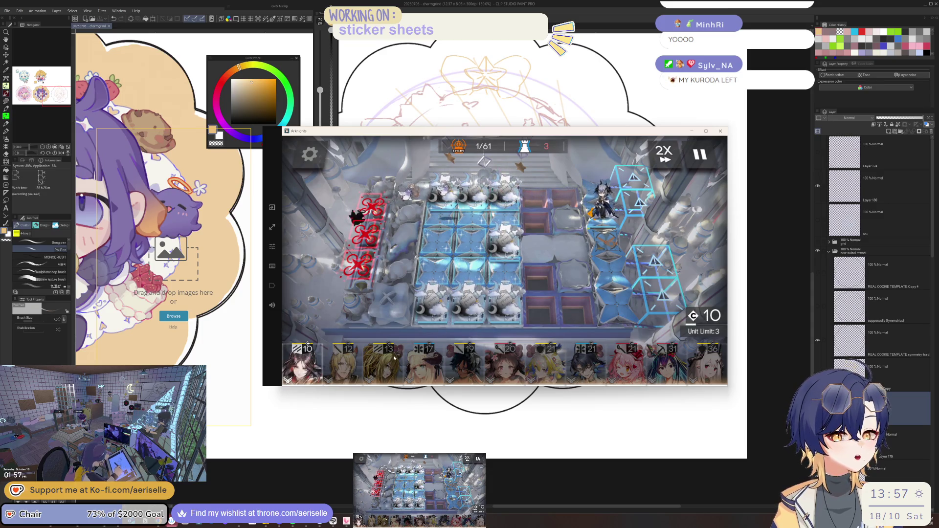
drag(302, 362, 561, 244)
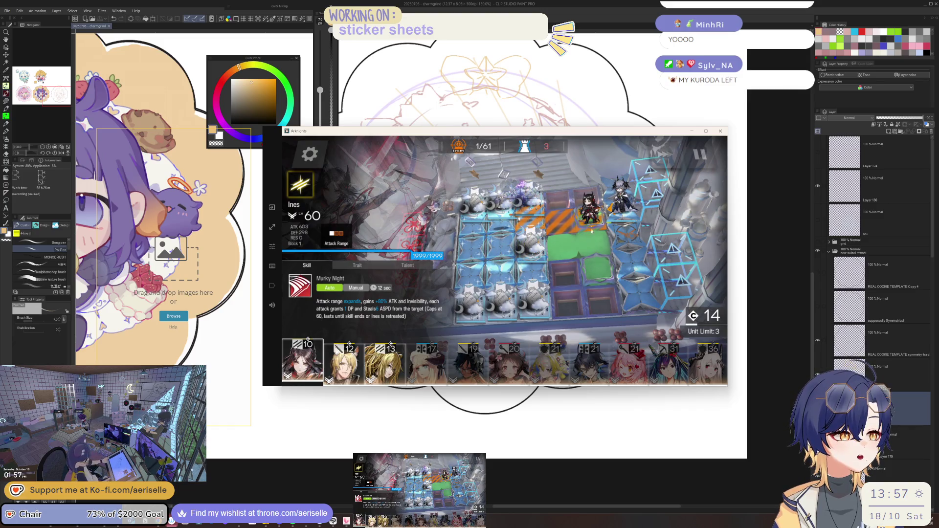
drag(591, 228, 559, 244)
drag(513, 222, 455, 234)
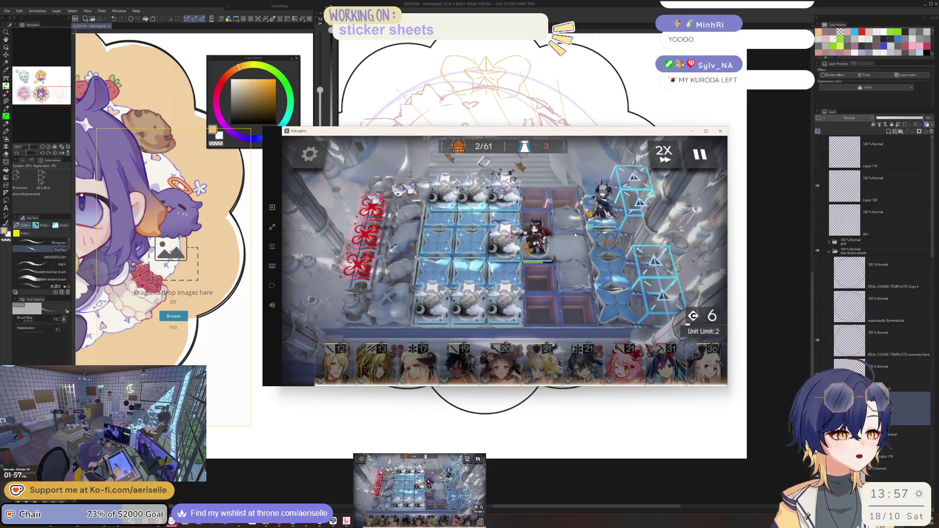
Inspect the Saint Statue Cosplayer enemy, then fire an operator's ready skill
click(506, 242)
click(644, 243)
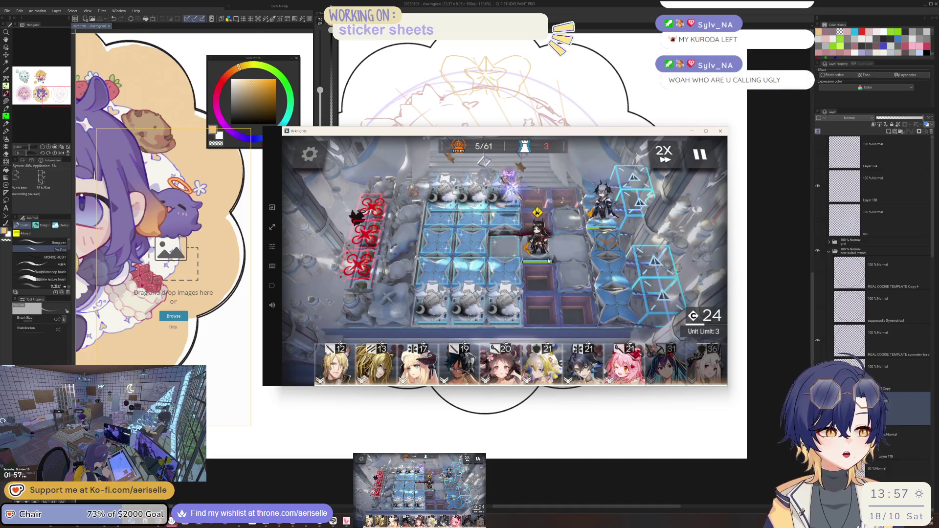
click(538, 238)
click(572, 286)
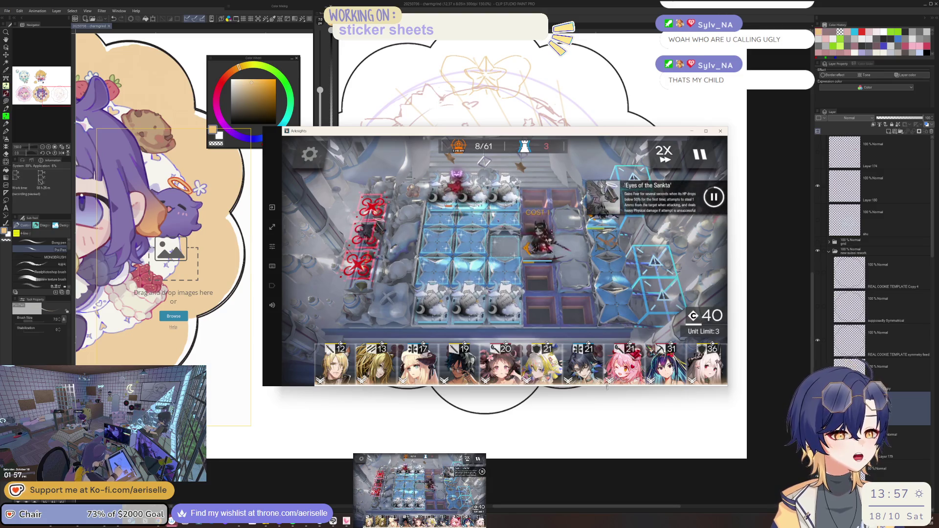
Deploy Eyjafjalla and Ch'en, both facing left
drag(506, 373, 630, 254)
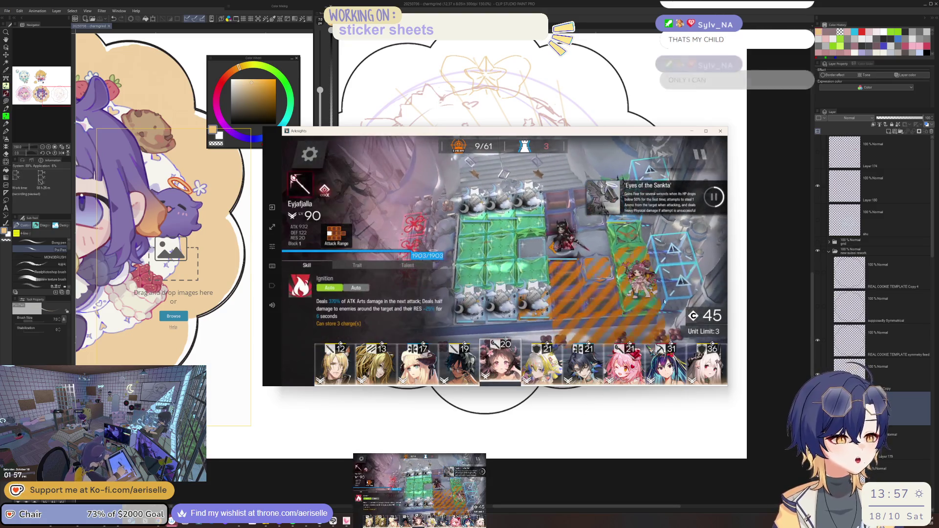
drag(307, 337, 363, 308)
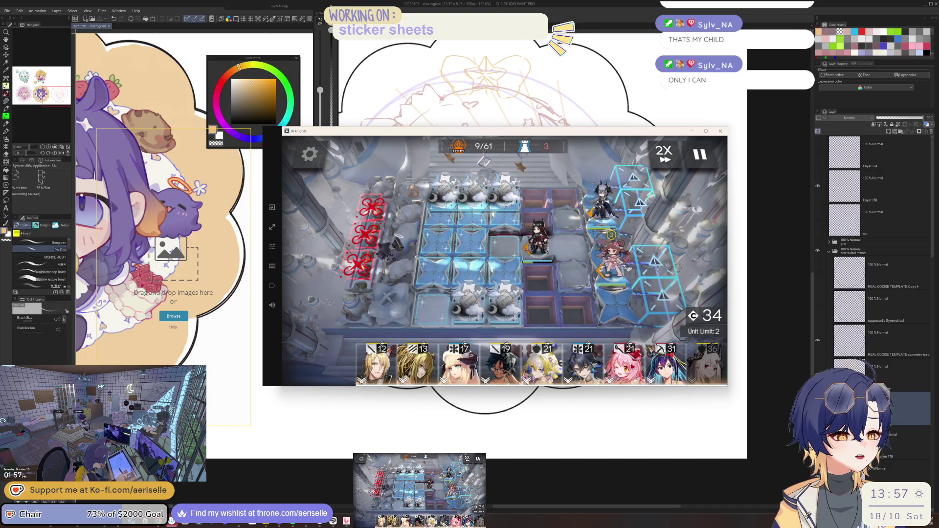
click(666, 364)
mouse_move(665, 364)
mouse_down()
mouse_move(609, 242)
mouse_move(308, 270)
mouse_up()
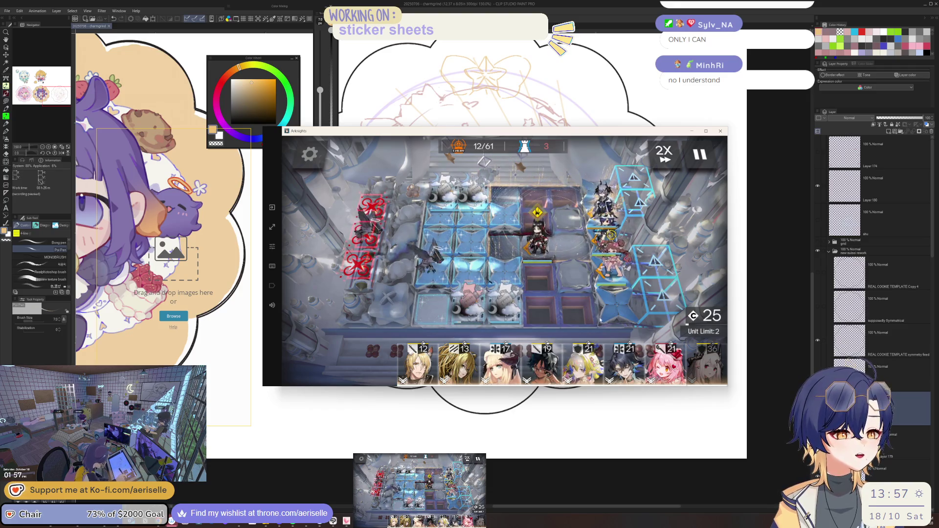
Fire a ready skill and place the cost-19 operator on the central tile
click(542, 248)
click(577, 295)
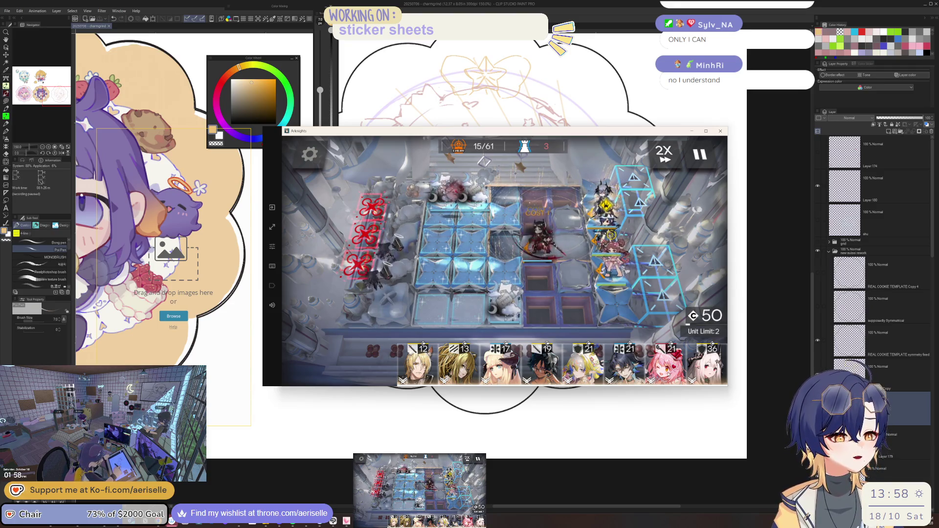
click(609, 236)
click(603, 304)
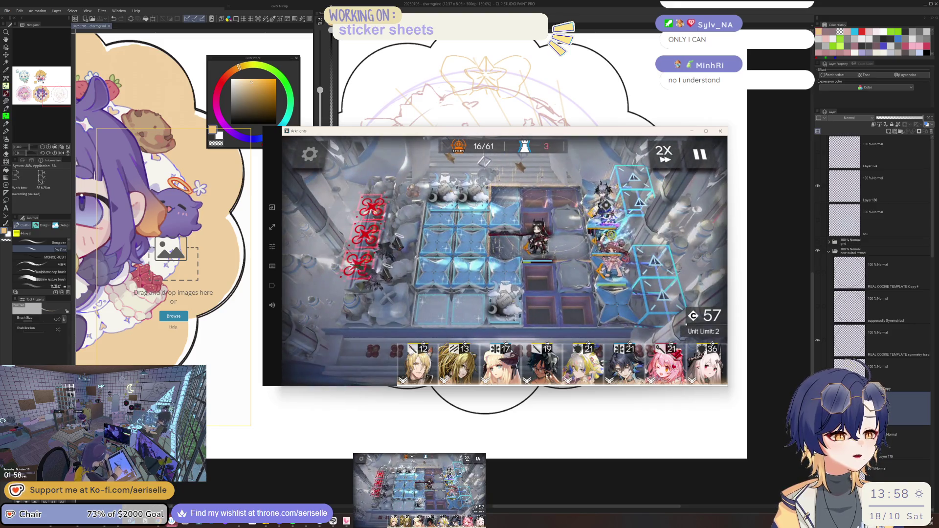
mouse_move(545, 372)
mouse_down()
mouse_move(570, 240)
mouse_move(545, 317)
mouse_up()
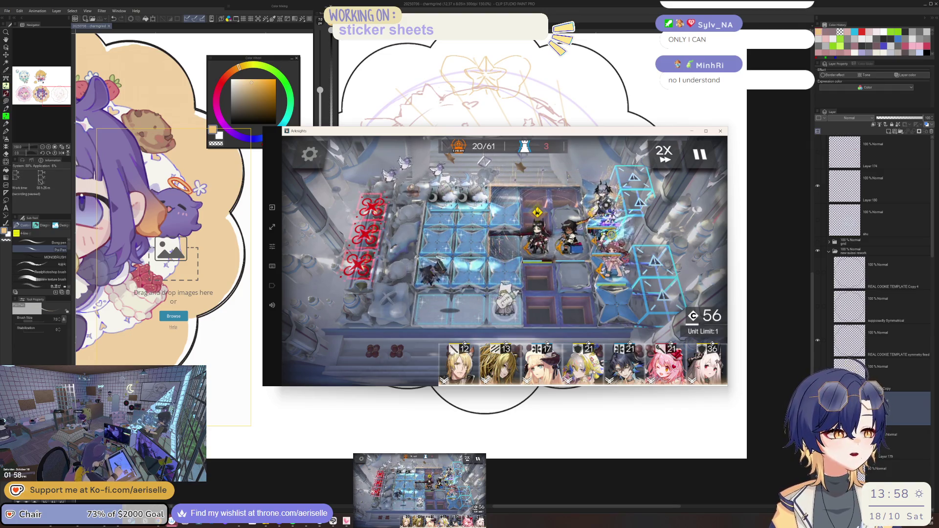
click(537, 237)
Activate Ines's skill, deploy the last operator in the right lane, and fire another skill
click(577, 284)
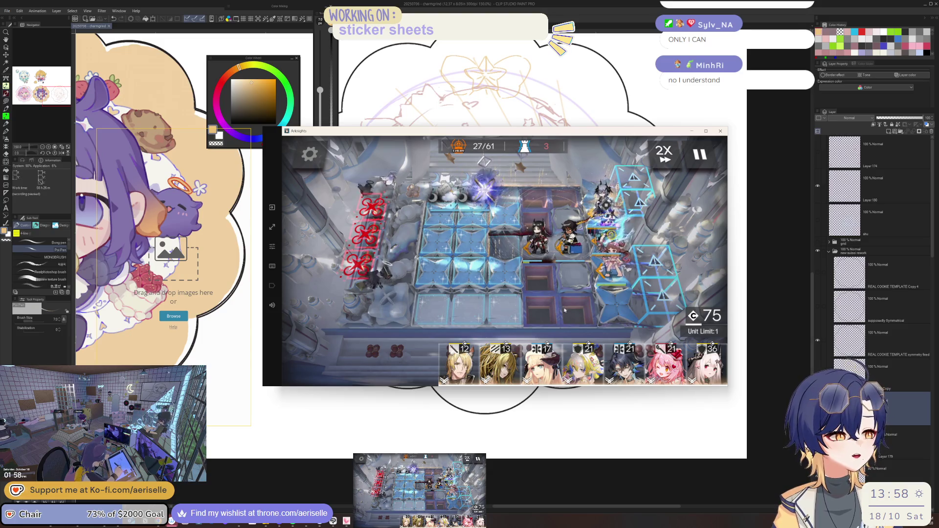
drag(618, 367, 591, 148)
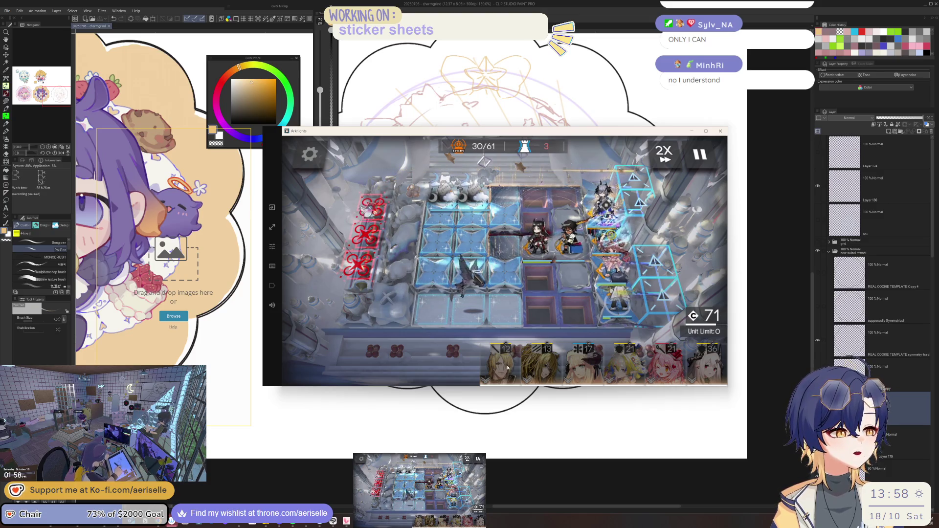
click(538, 235)
click(555, 283)
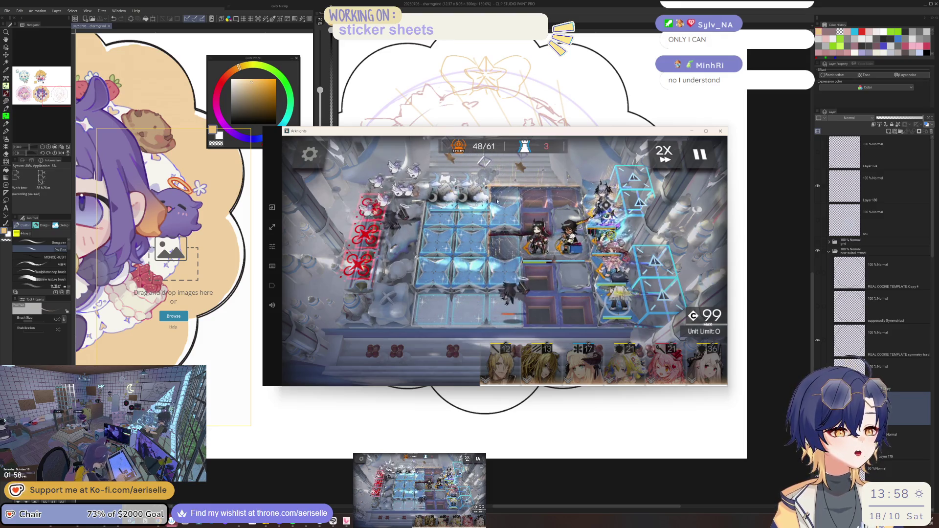
Fire two more operators' ready skills until the stage clears, then skip the ending story
click(618, 311)
click(577, 274)
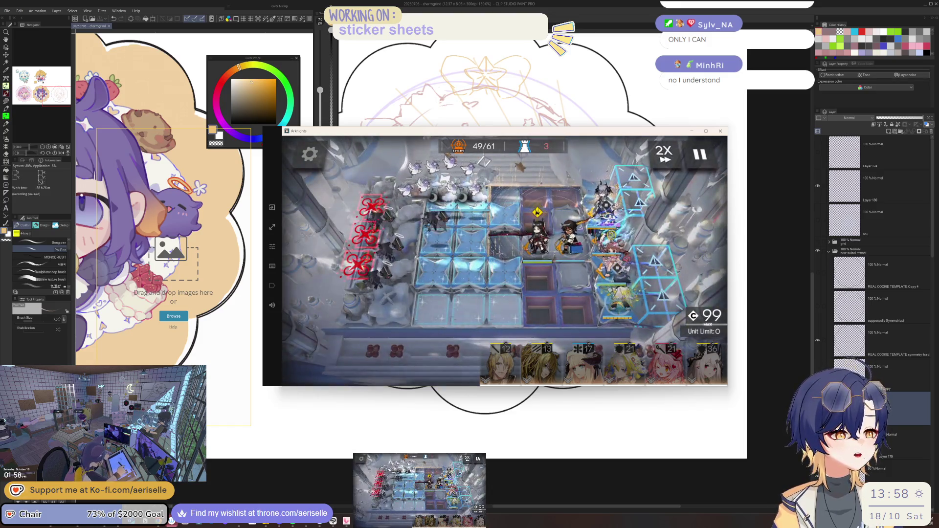
click(542, 247)
click(586, 292)
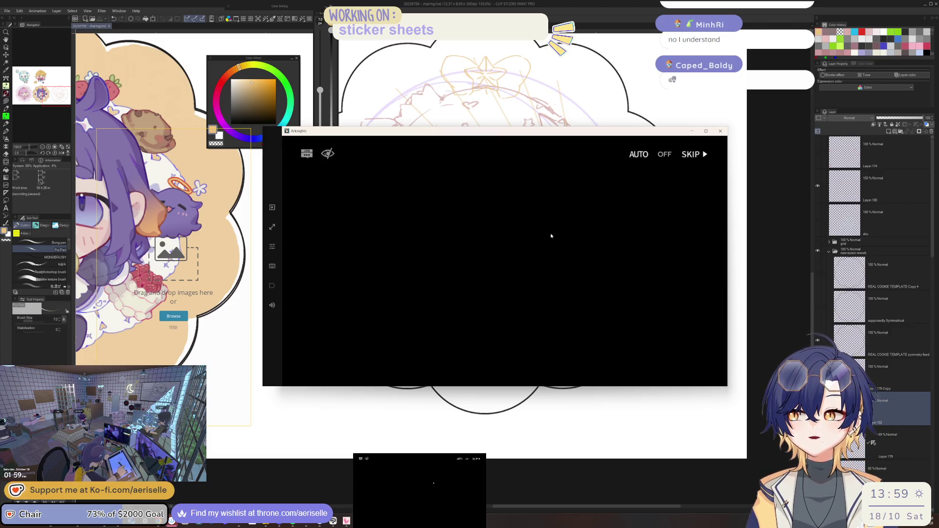
click(692, 154)
Confirm the story skip and dismiss the MT-5 Operation Complete results
click(557, 296)
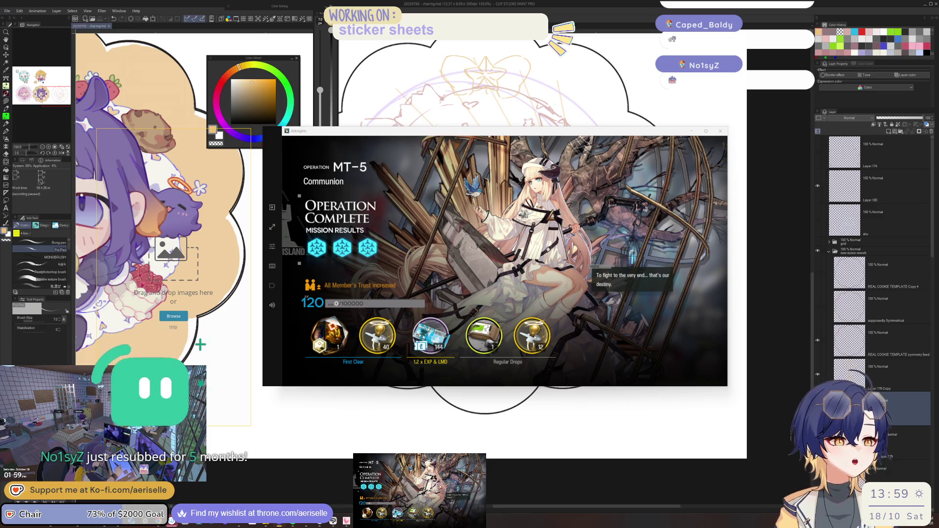
click(507, 271)
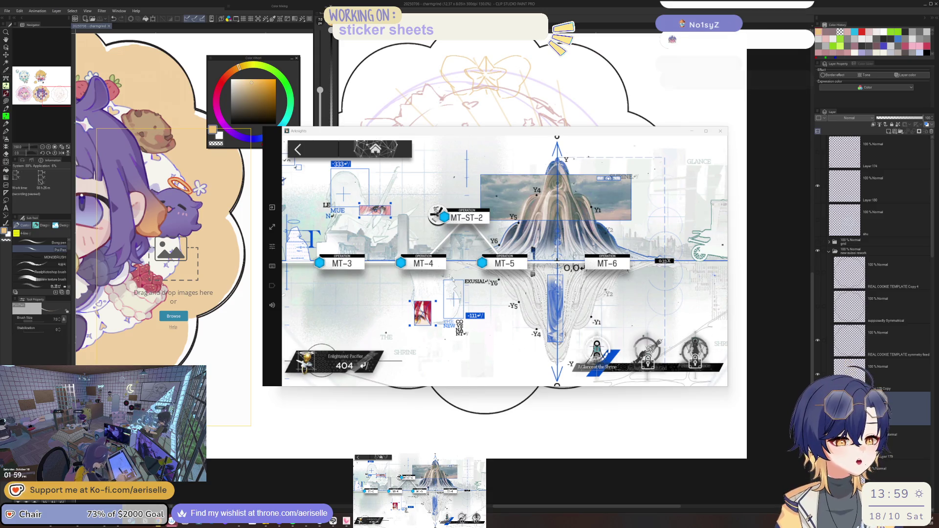
Select stage MT-6 Confess and preview its map layout
click(504, 263)
click(570, 266)
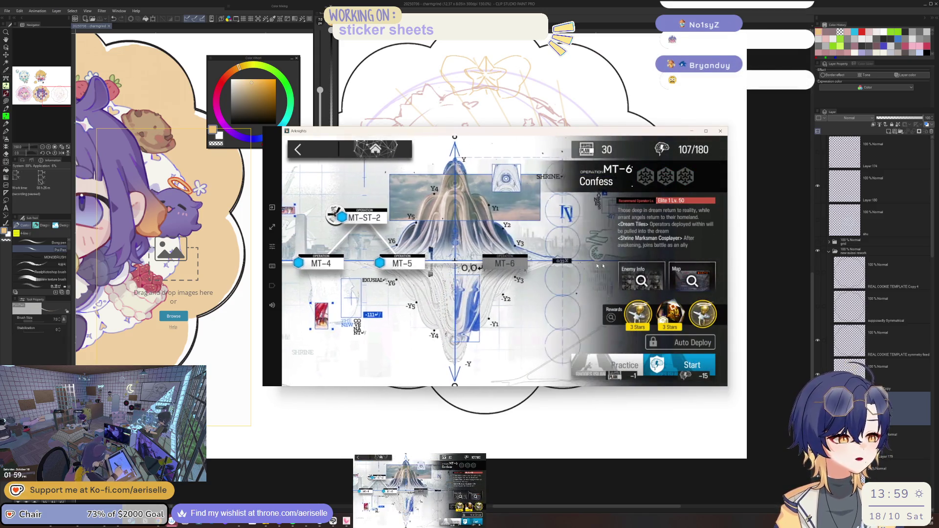
click(690, 279)
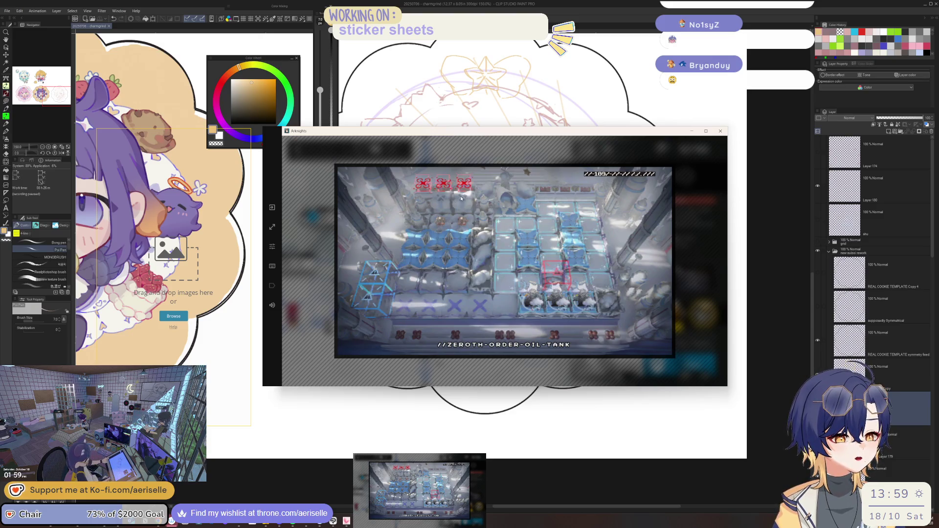
click(709, 277)
Launch MT-6 with the current squad and skip the opening story
click(672, 359)
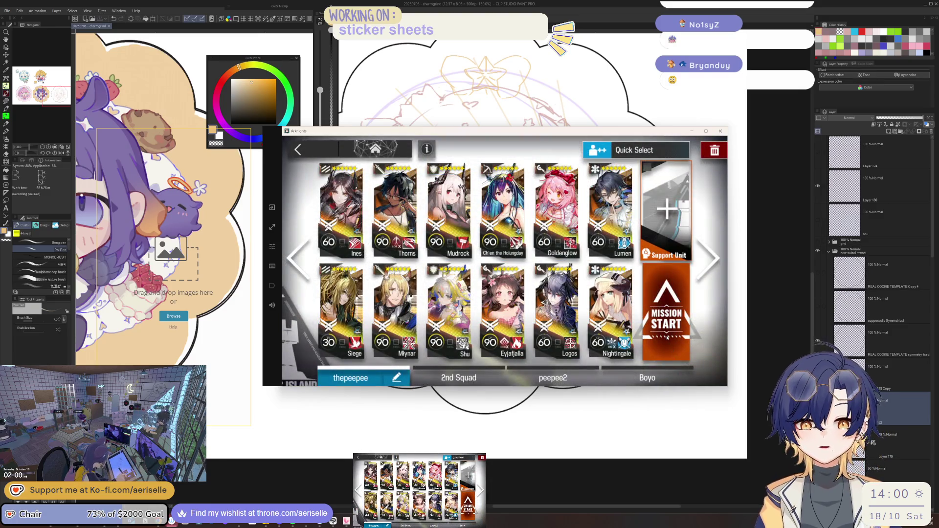
click(666, 337)
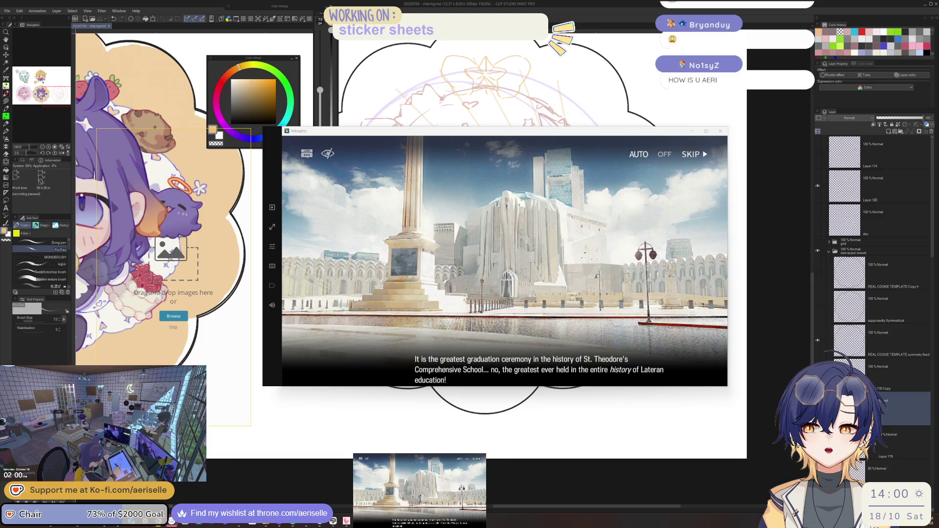
click(693, 154)
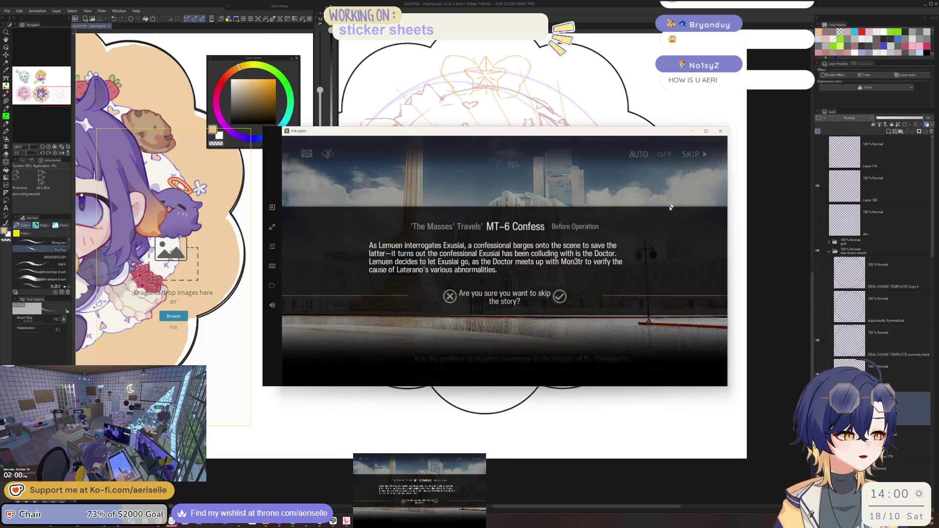
click(559, 297)
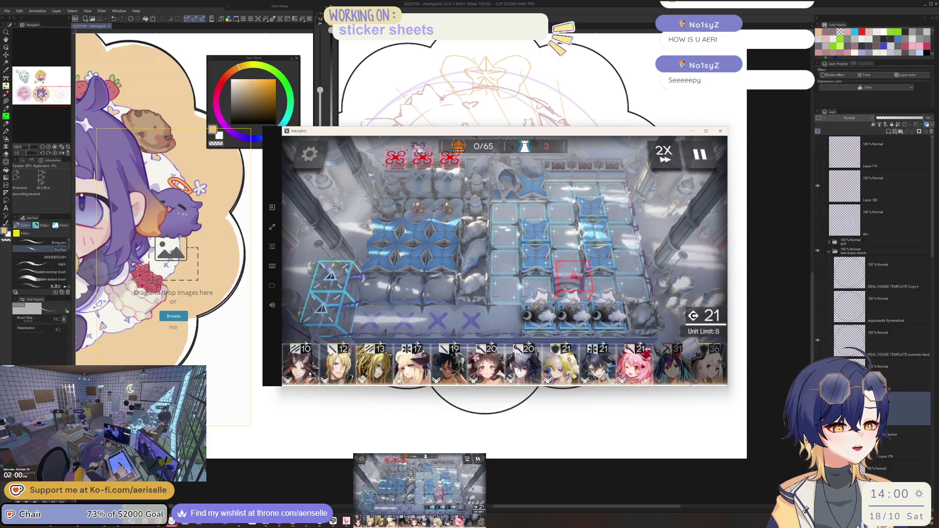
Deploy Eyjafjalla upper-left and Ines on a lower middle tile, cancelling Mlynar's placement
mouse_move(484, 364)
mouse_down()
mouse_move(450, 285)
mouse_move(489, 338)
mouse_up()
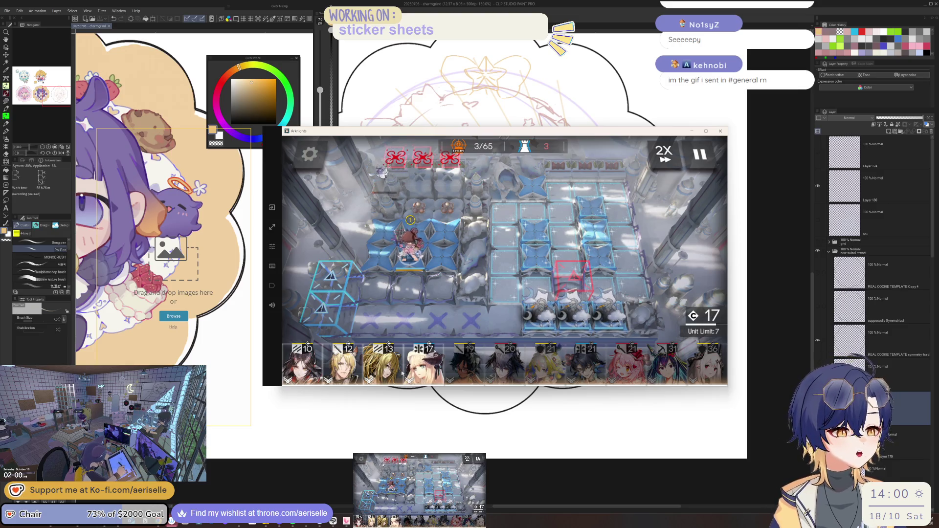
click(302, 363)
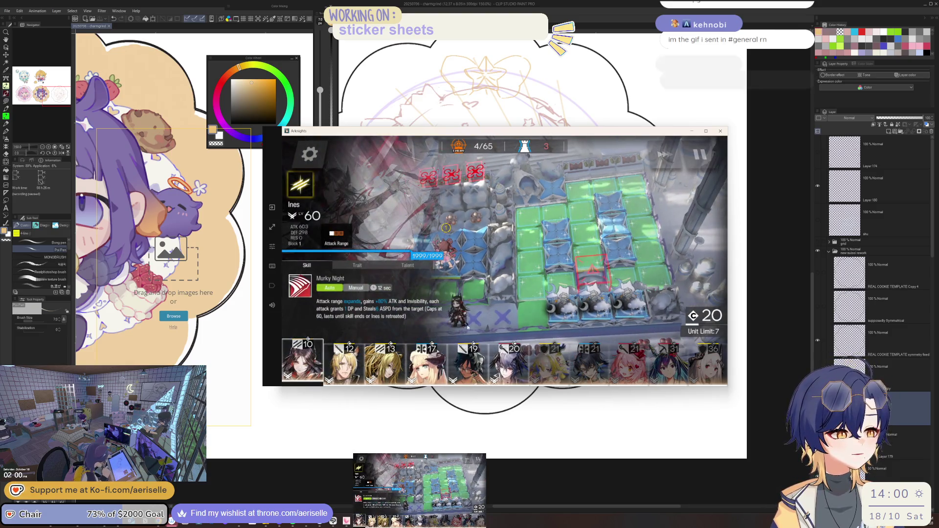
mouse_move(440, 333)
mouse_down()
mouse_move(529, 332)
mouse_move(482, 317)
mouse_up()
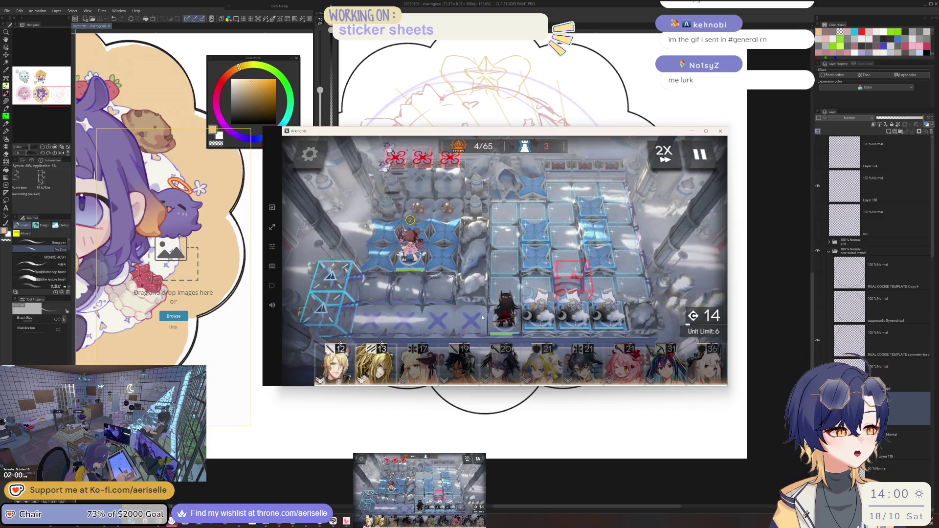
drag(338, 362, 561, 297)
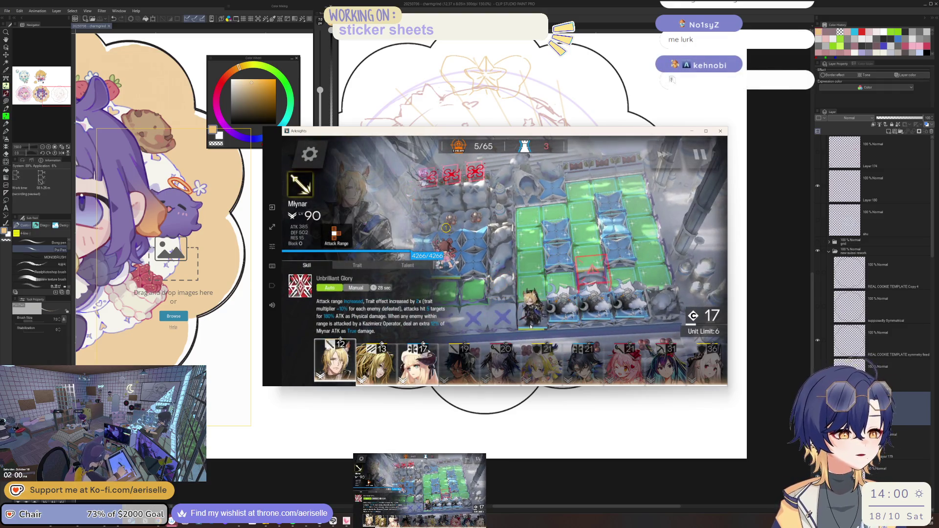
drag(460, 296, 441, 305)
click(400, 250)
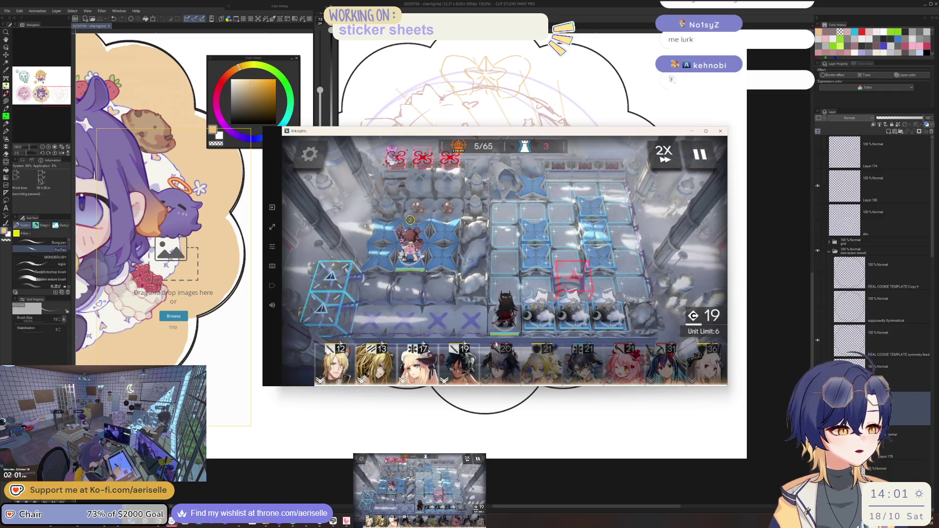
Activate Ines's Murky Night skill and deploy Thorns in the middle column
click(528, 315)
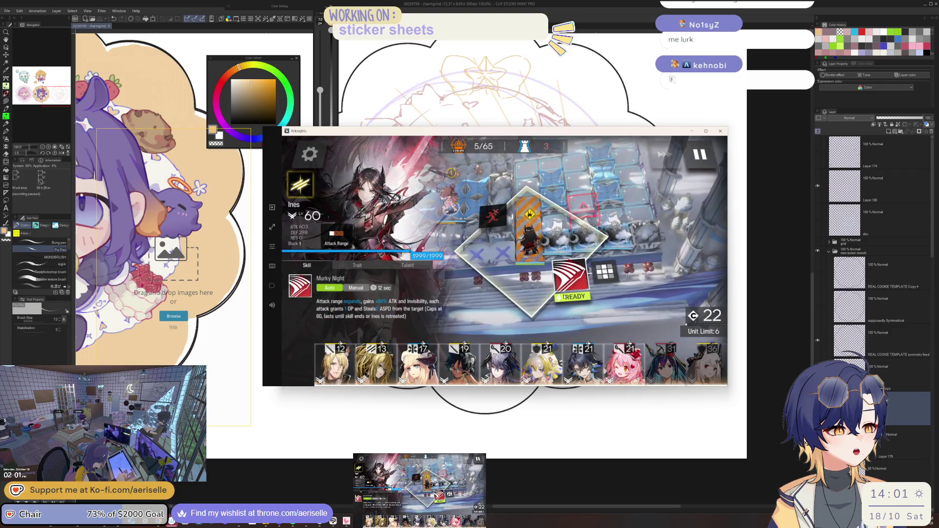
click(564, 296)
click(566, 287)
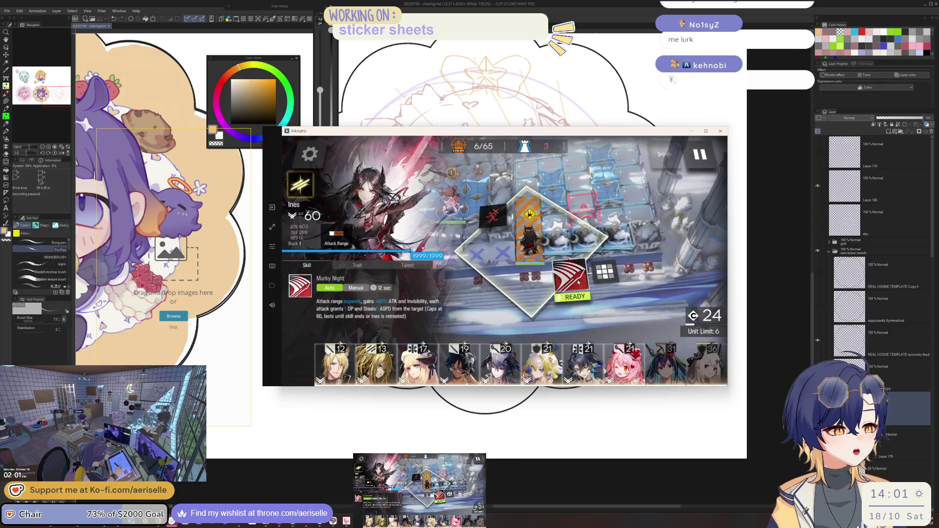
click(578, 281)
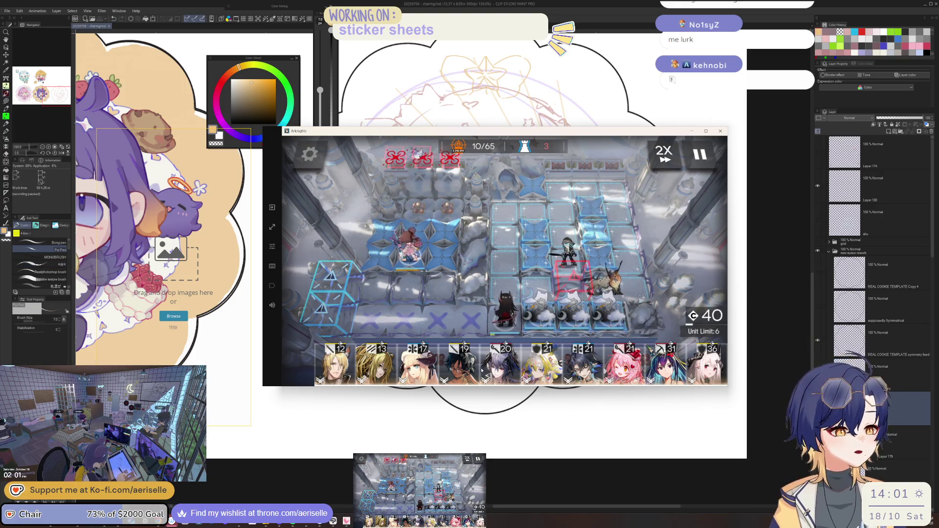
mouse_move(465, 364)
mouse_down()
mouse_move(535, 294)
mouse_move(535, 195)
mouse_up()
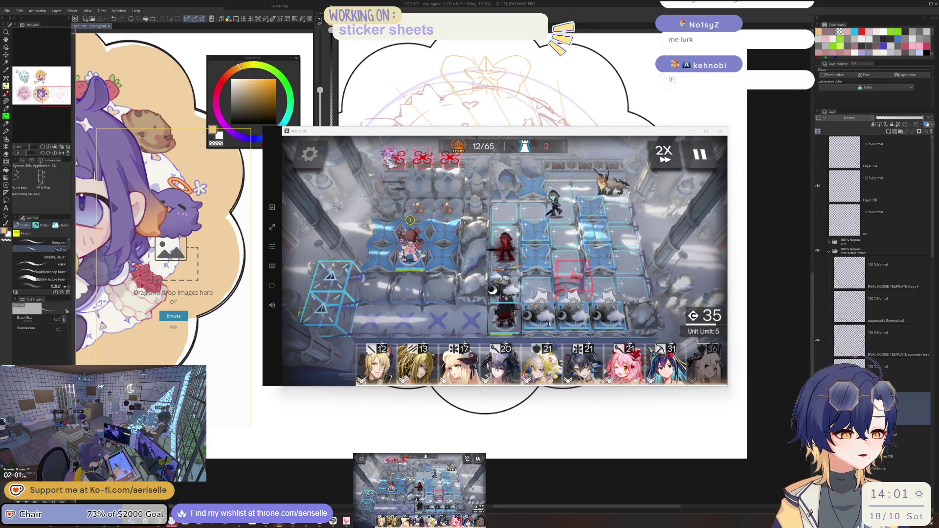
Deploy Logos facing right and activate a deployed operator's skill
drag(500, 361, 476, 275)
drag(470, 254, 507, 274)
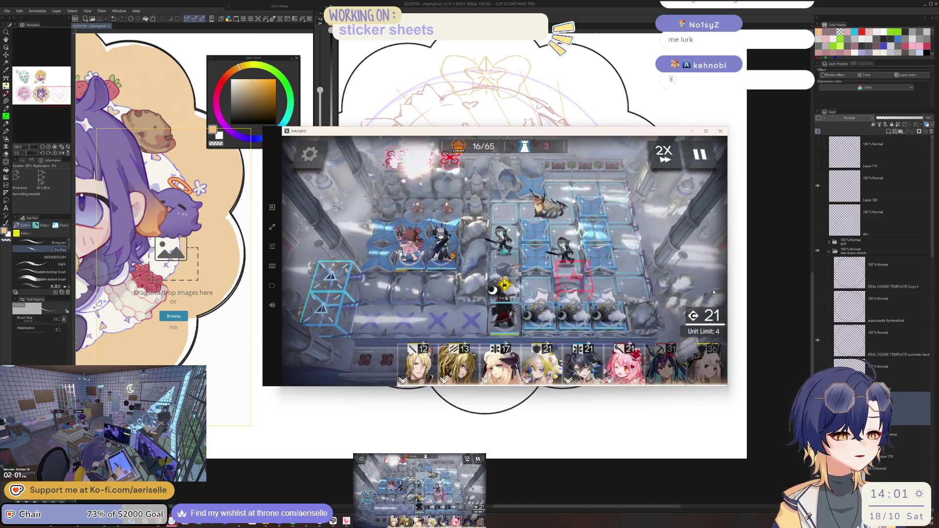
click(506, 316)
click(556, 298)
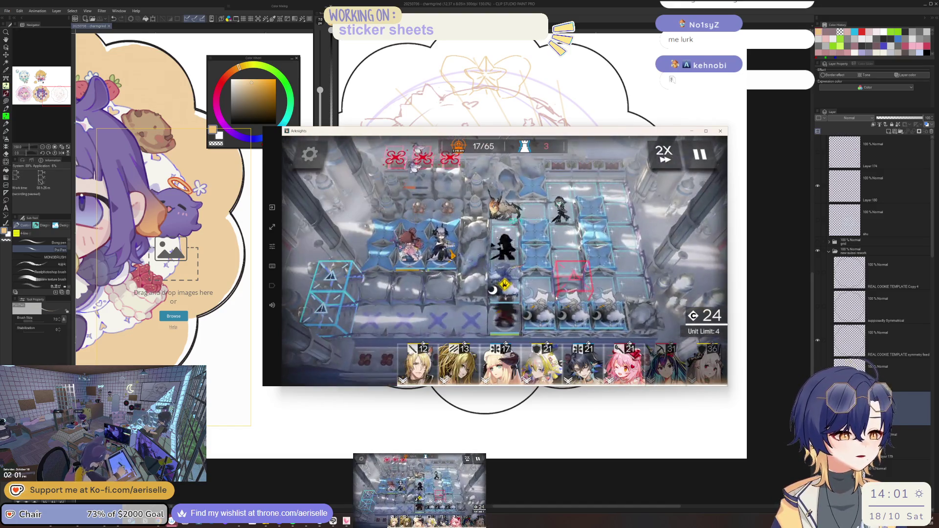
click(507, 313)
click(512, 320)
click(508, 320)
click(602, 318)
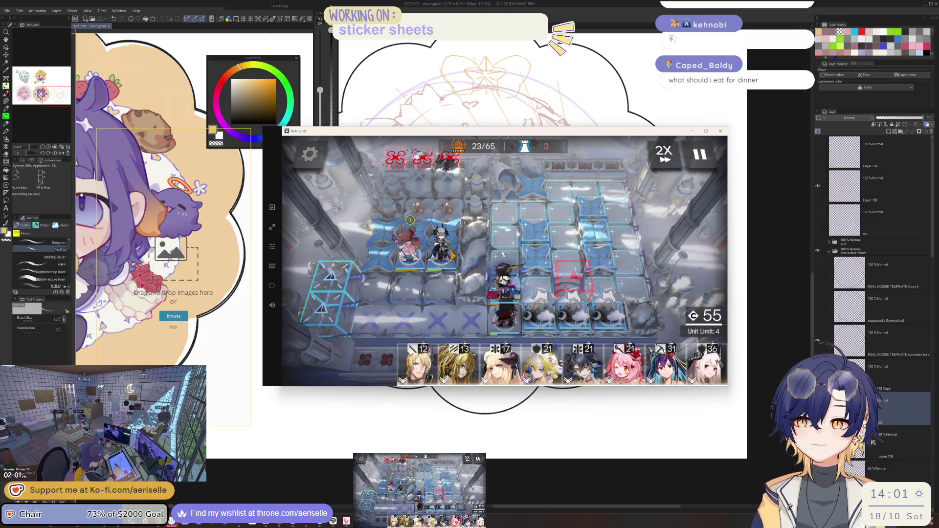
Deploy Shu and Goldenglow on the left tile row, then check Ines's skill panel
mouse_move(542, 366)
mouse_down()
mouse_move(553, 285)
mouse_move(503, 244)
mouse_move(506, 161)
mouse_up()
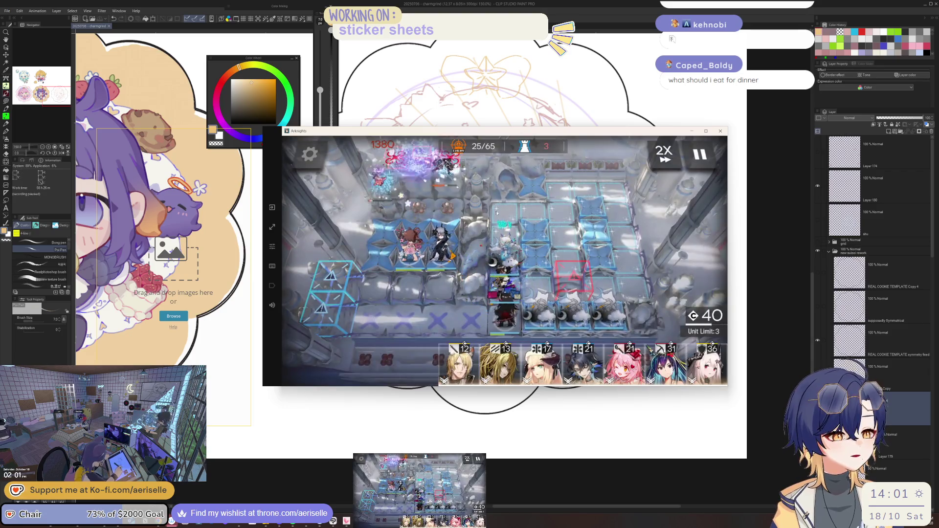
mouse_move(623, 364)
mouse_down()
mouse_move(462, 286)
mouse_move(411, 245)
mouse_up()
drag(411, 244, 484, 244)
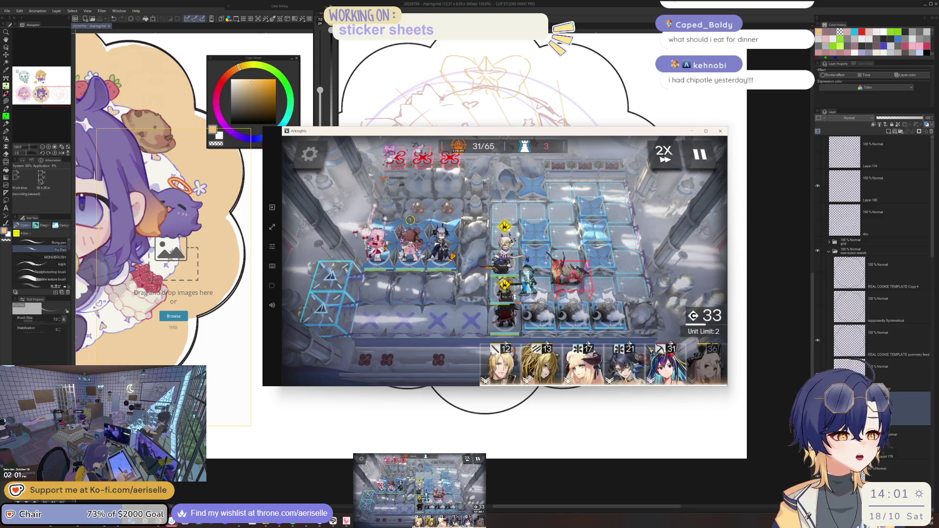
click(506, 272)
click(557, 283)
click(561, 294)
click(560, 299)
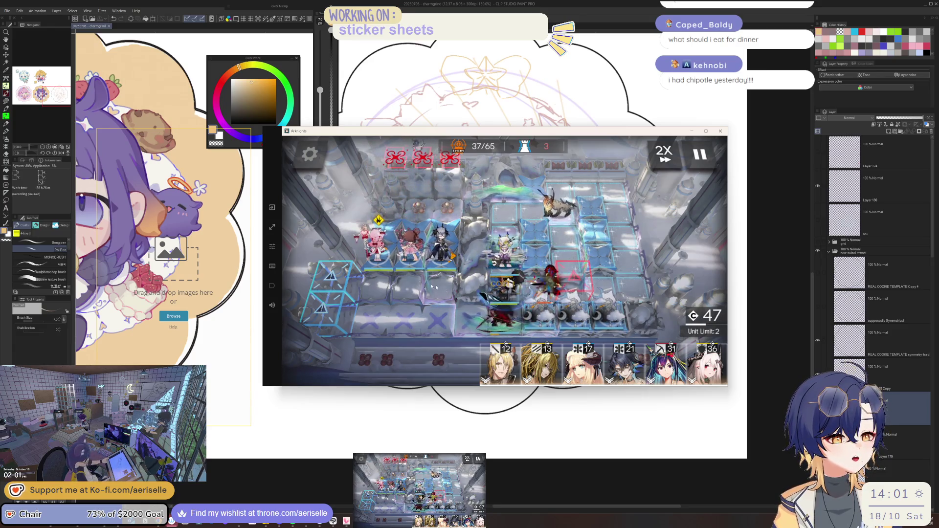
Check Goldenglow, Thorns and the Shrine Marksman Cosplayer info panels while the battle finishes
click(377, 242)
click(564, 279)
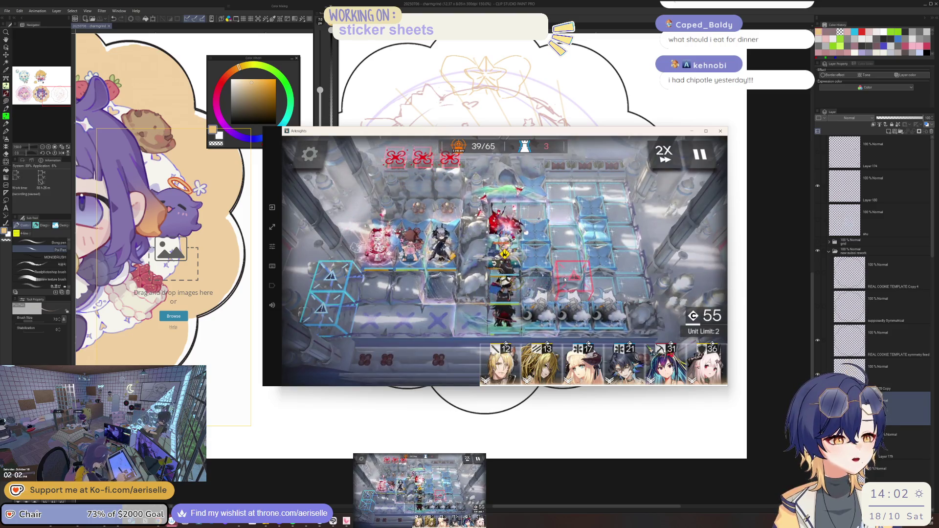
click(567, 278)
click(569, 278)
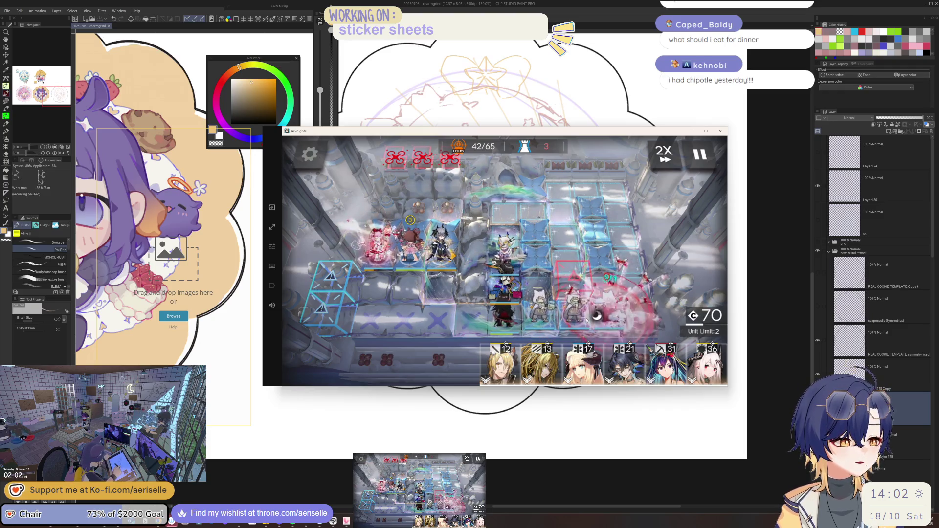
click(584, 320)
click(593, 328)
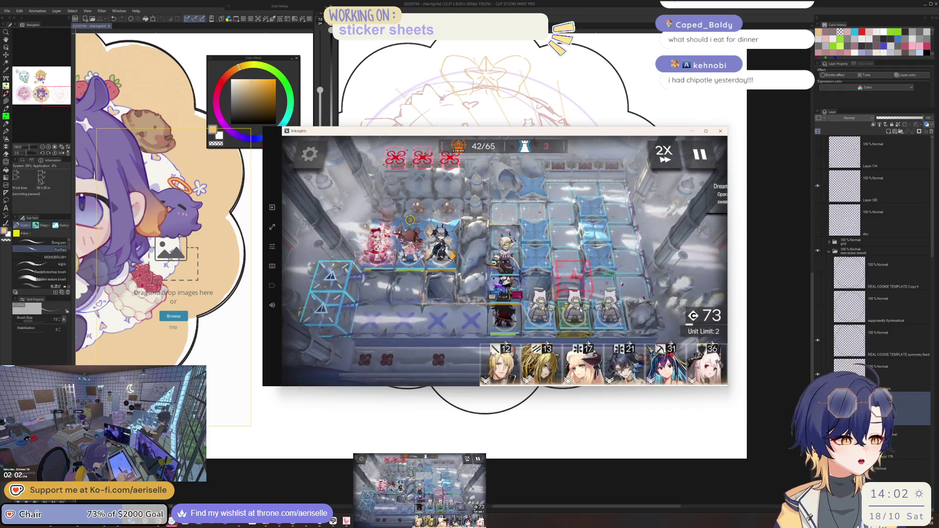
click(593, 327)
click(660, 246)
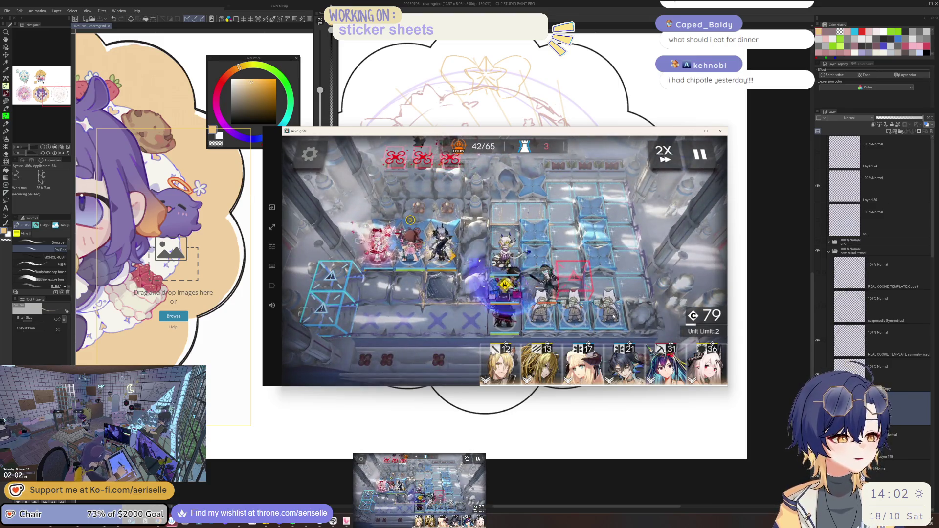
click(507, 321)
click(571, 310)
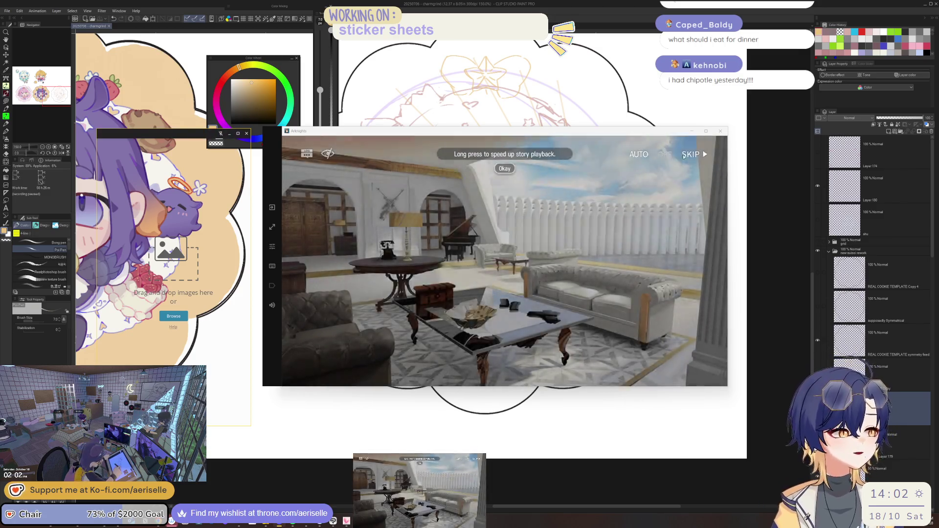
Skip the after-operation story with Esc and dismiss the MT-6 results
key(Escape)
click(559, 297)
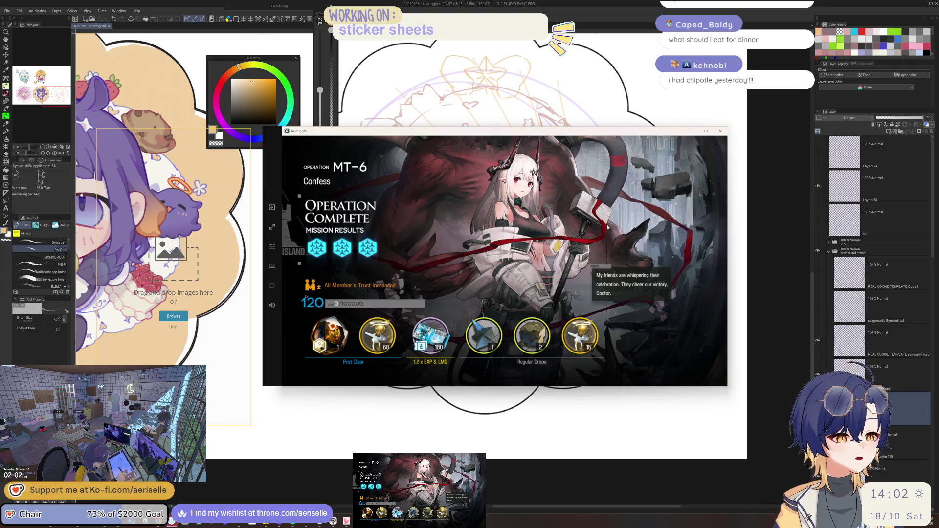
click(650, 227)
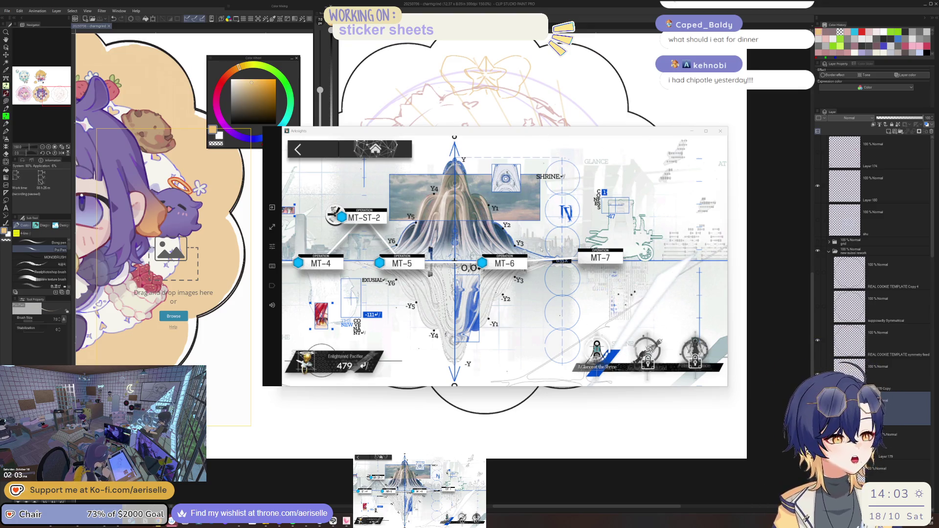
Select MT-7, launch it with the current squad, and skip its story
click(617, 263)
click(678, 364)
click(666, 318)
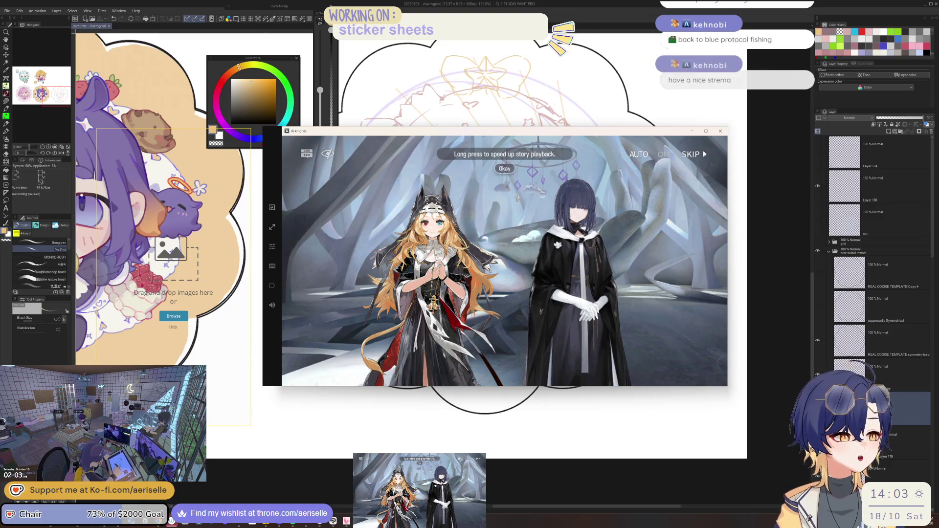
click(693, 154)
click(505, 293)
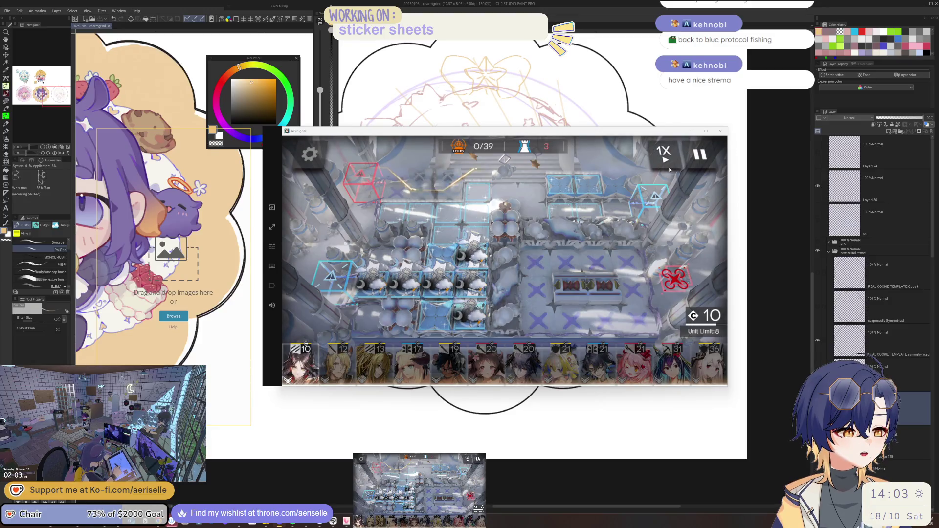
Switch the battle to 2X speed and deploy Ines and Mlynar with facing set
click(663, 154)
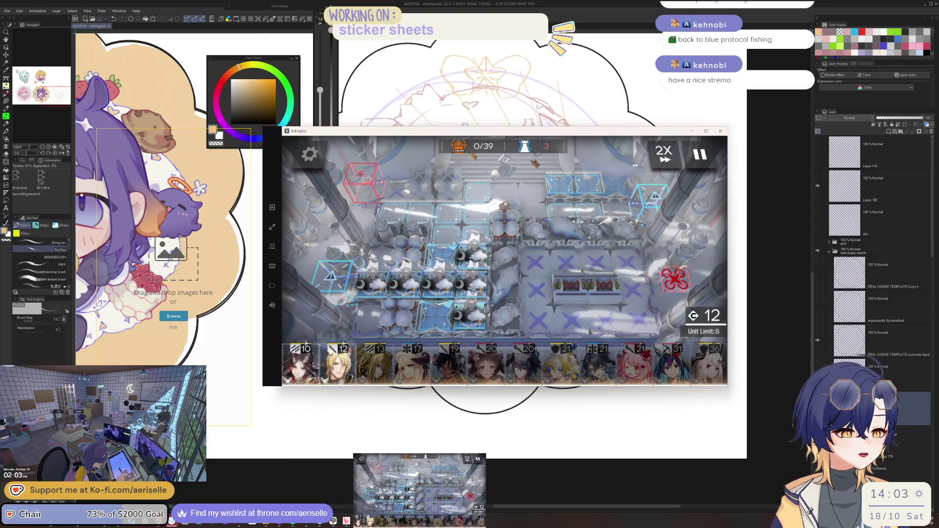
mouse_move(301, 365)
mouse_down()
mouse_move(524, 225)
mouse_move(516, 197)
mouse_move(342, 216)
mouse_up()
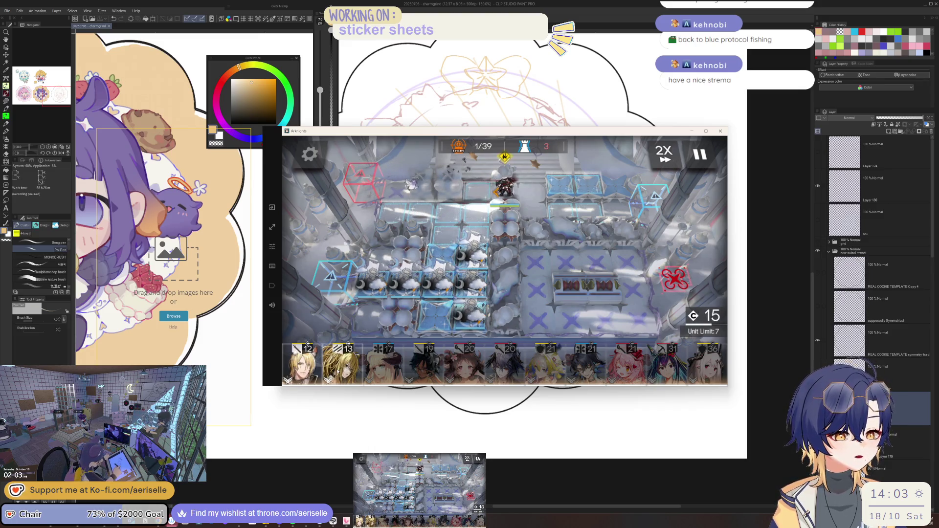
click(302, 365)
drag(472, 250, 567, 274)
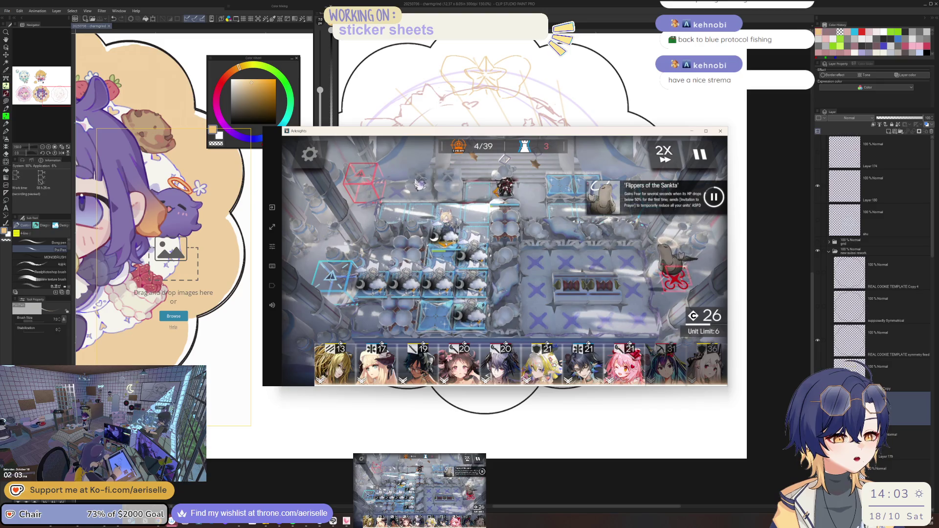
Withdraw Eyjafjalla without deploying her and minimize the game to reveal the sketch
drag(444, 373, 542, 245)
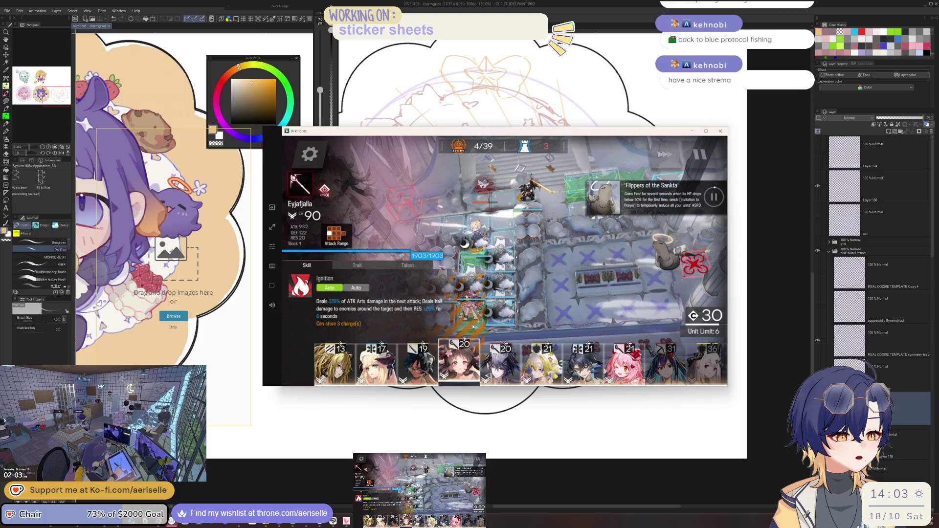
drag(584, 181, 540, 199)
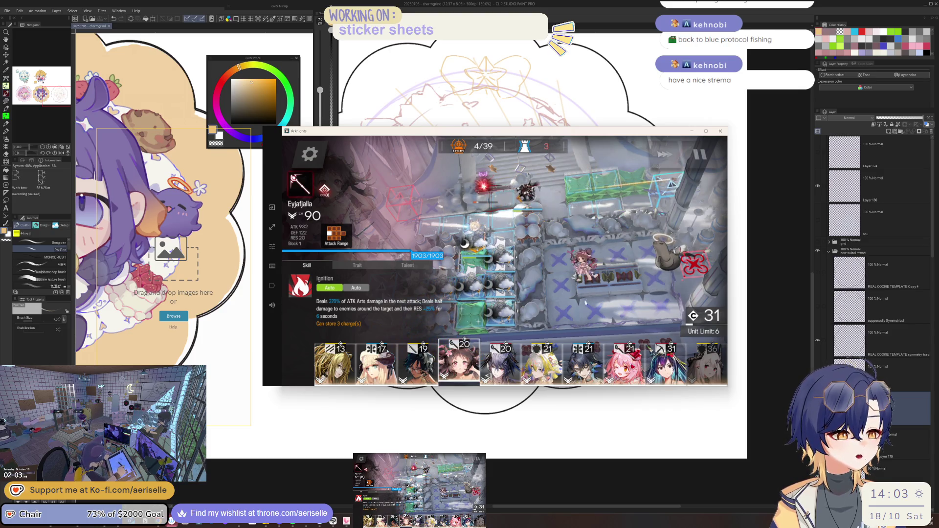
drag(584, 296, 629, 342)
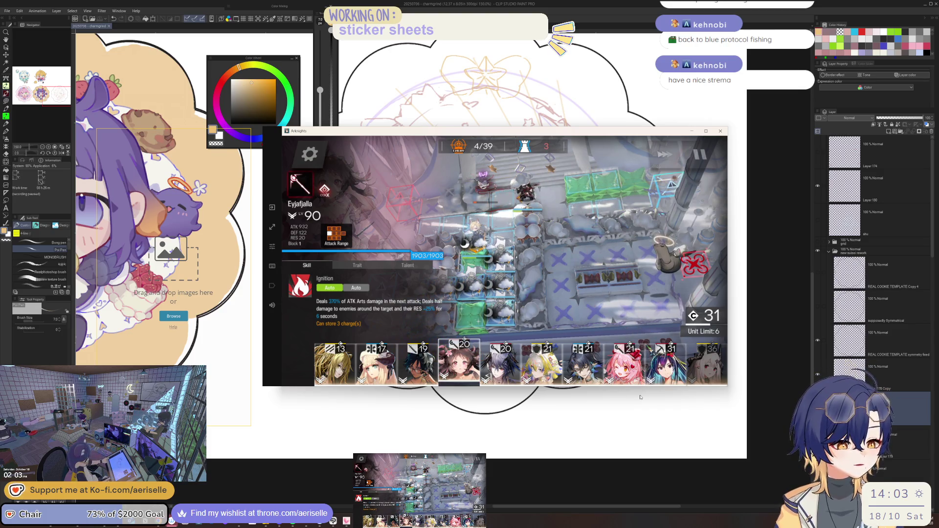
click(640, 397)
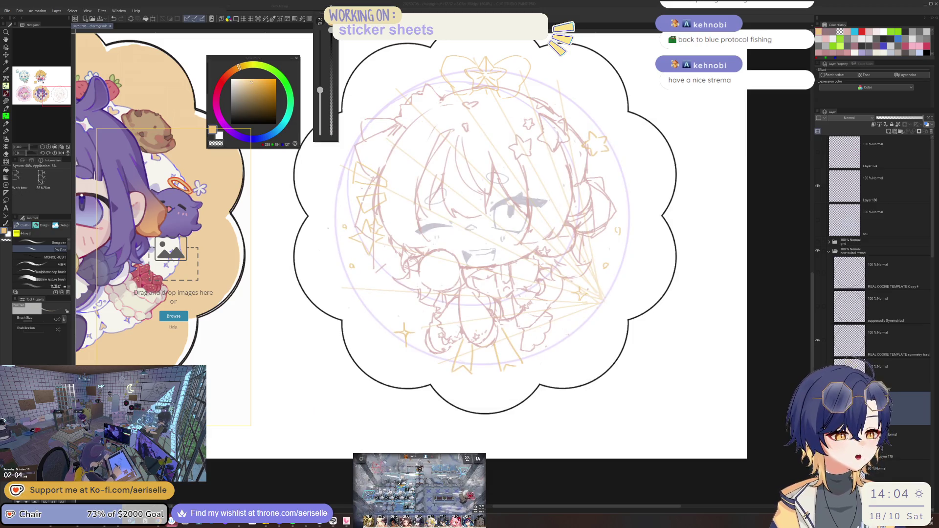
Return to the Arknights battle and fire a deployed operator's skill
key(alt+Tab)
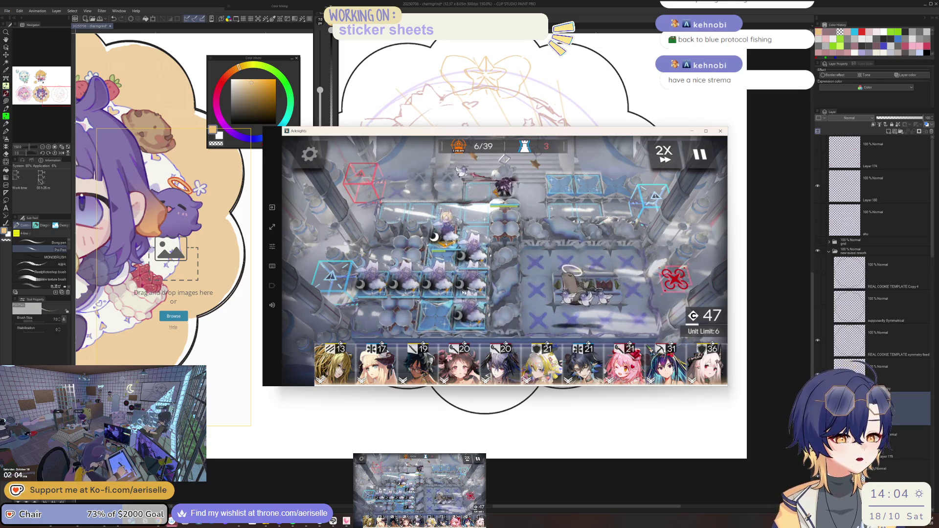
click(446, 240)
click(452, 260)
click(453, 260)
click(513, 210)
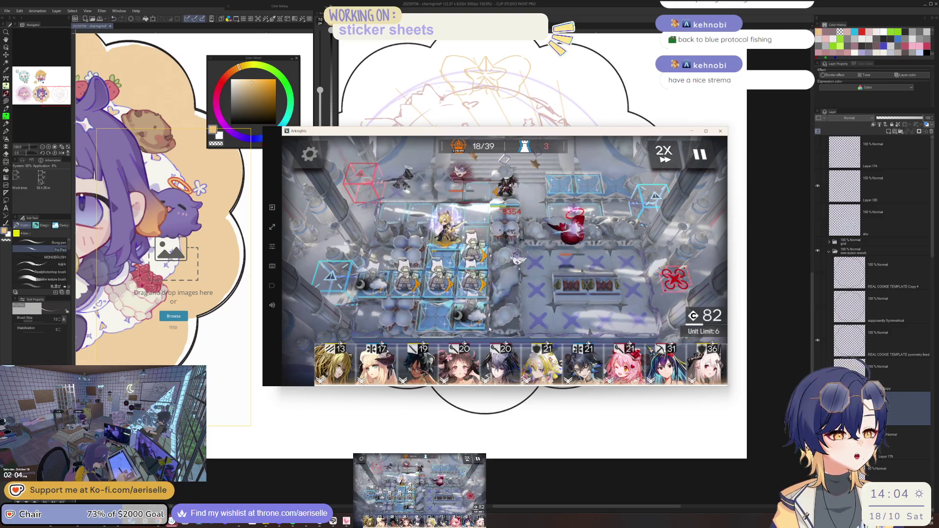
Deploy Logos with his facing set, and check the Shrine Marksman Cosplayer's attack range
drag(505, 365, 582, 198)
drag(487, 201, 452, 216)
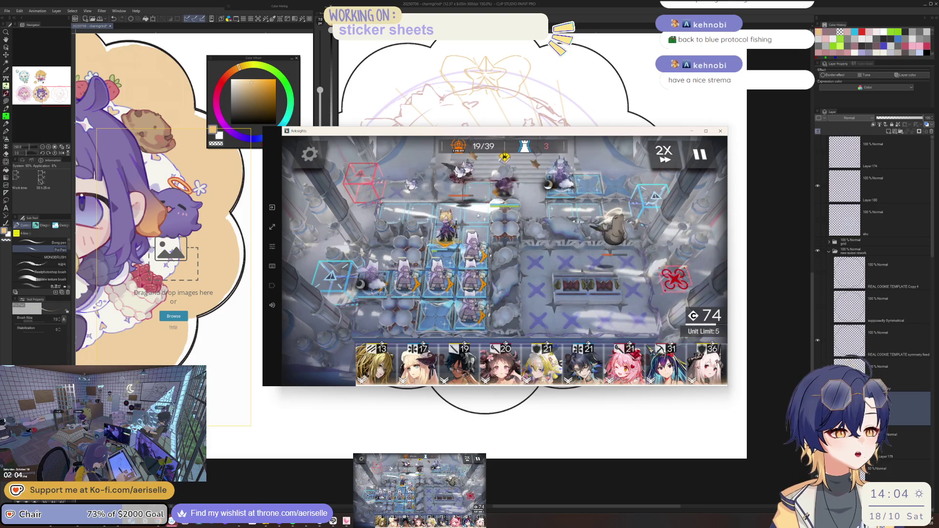
click(446, 224)
click(558, 271)
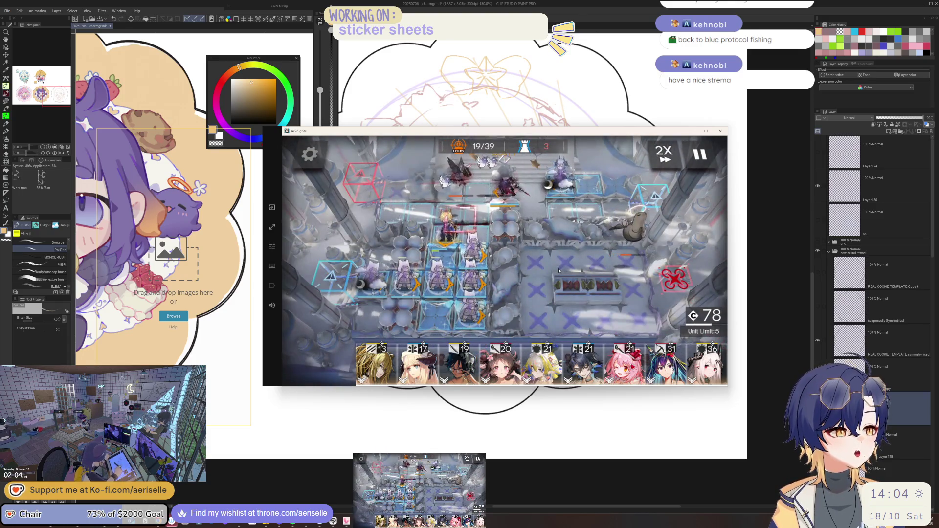
click(447, 277)
click(642, 253)
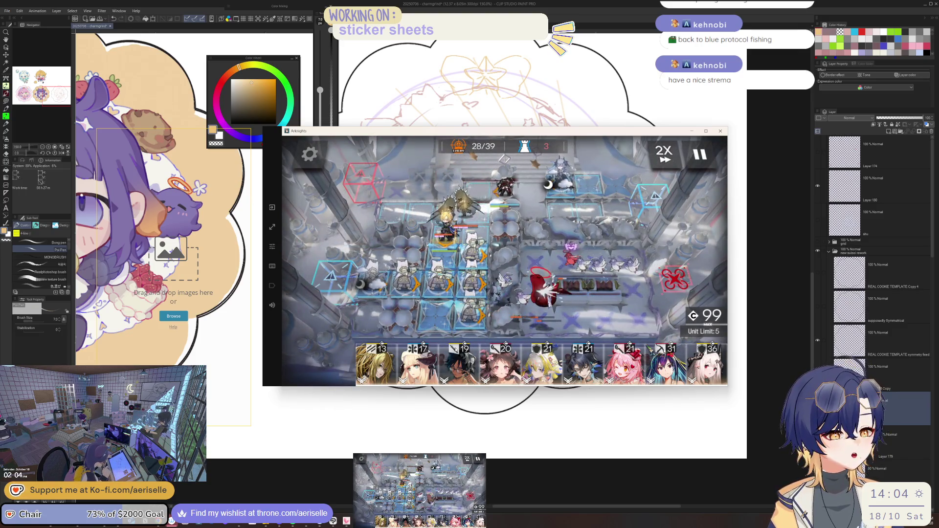
Deploy Nightingale on a deploy tile and activate Ines's ready skill
drag(417, 362, 536, 261)
drag(592, 198, 626, 192)
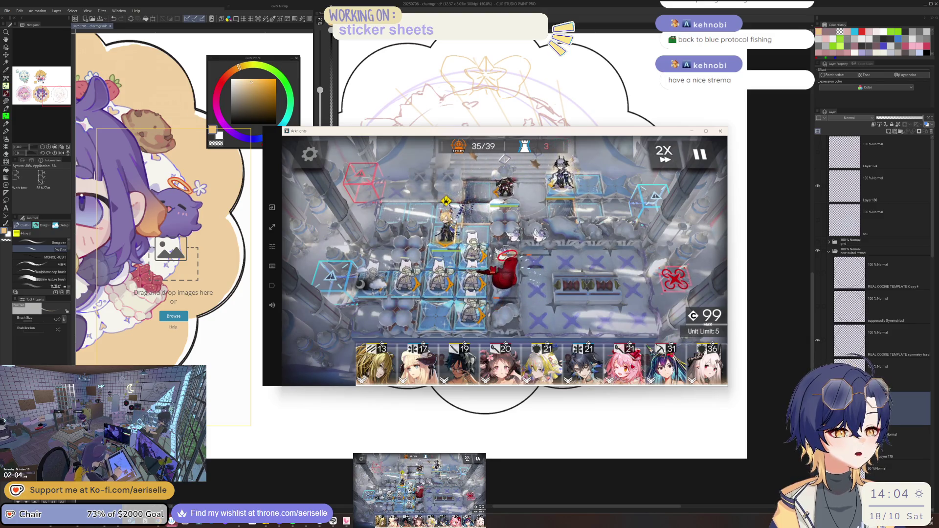
click(483, 199)
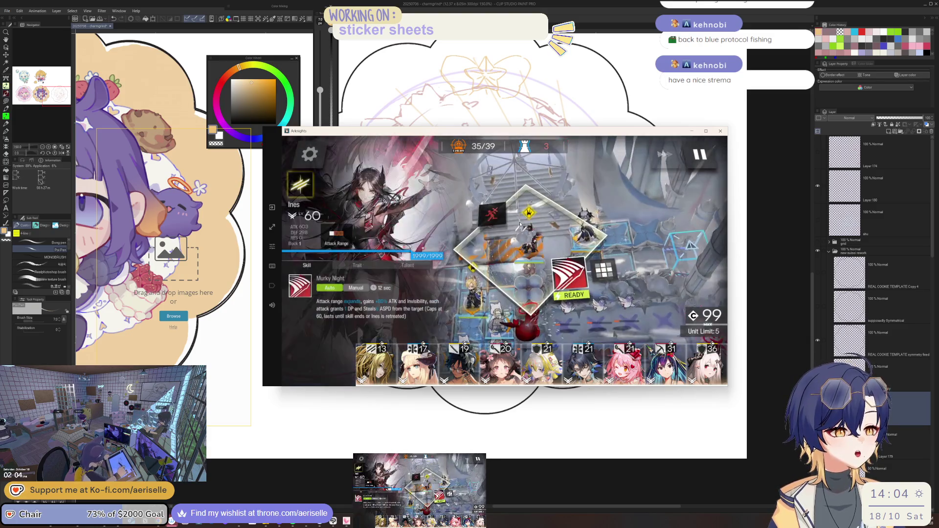
click(483, 199)
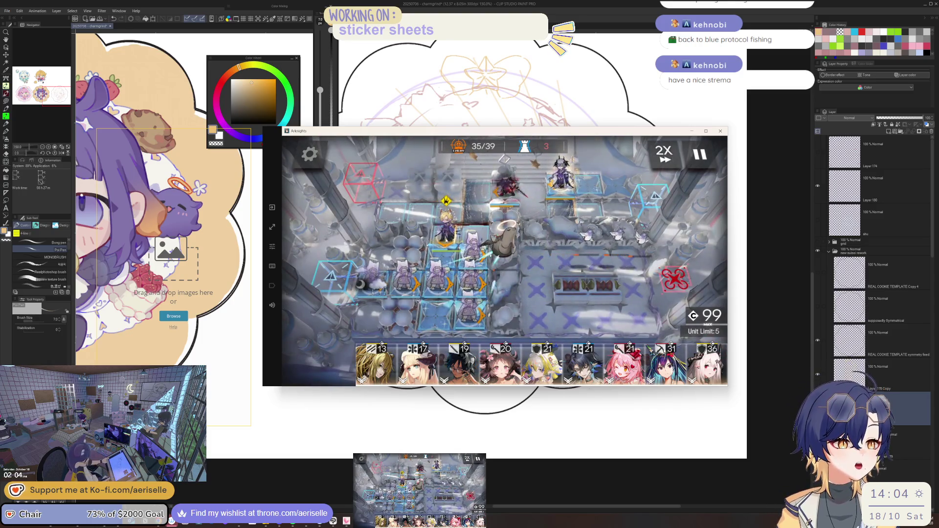
click(446, 228)
click(566, 278)
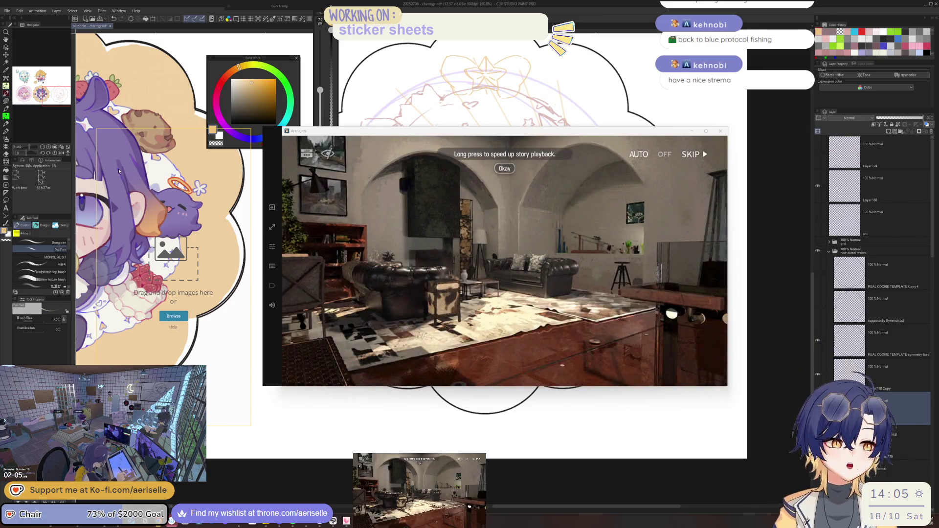
Skip the MT-7 Funeral after-operation story and dismiss its three-star results screen
click(691, 154)
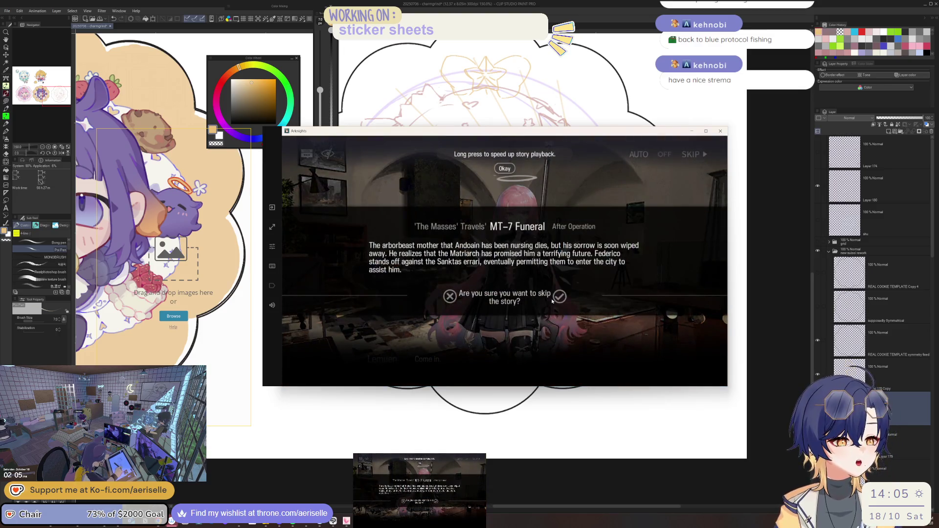
click(450, 296)
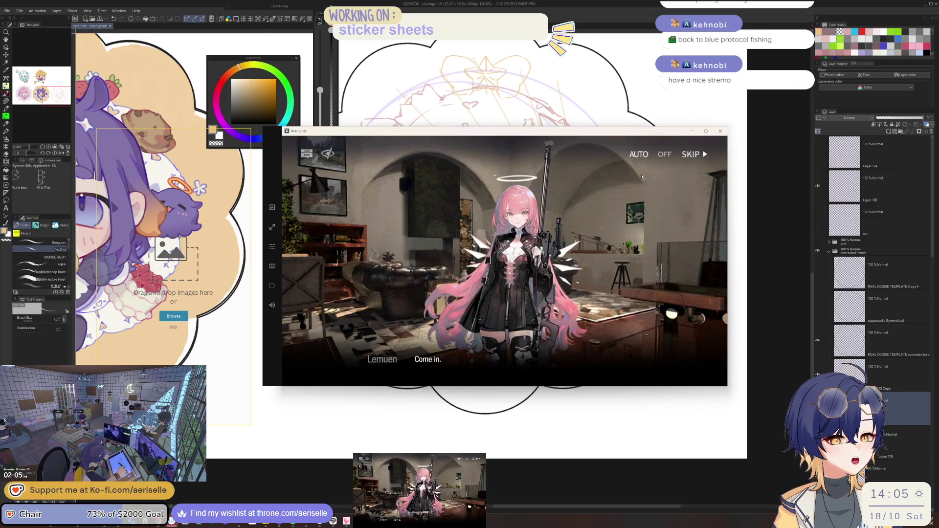
click(699, 154)
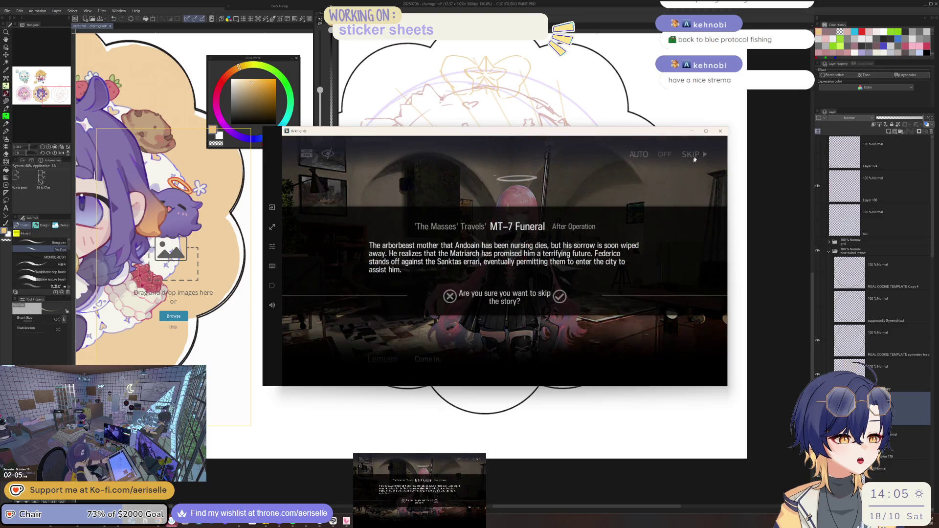
click(559, 296)
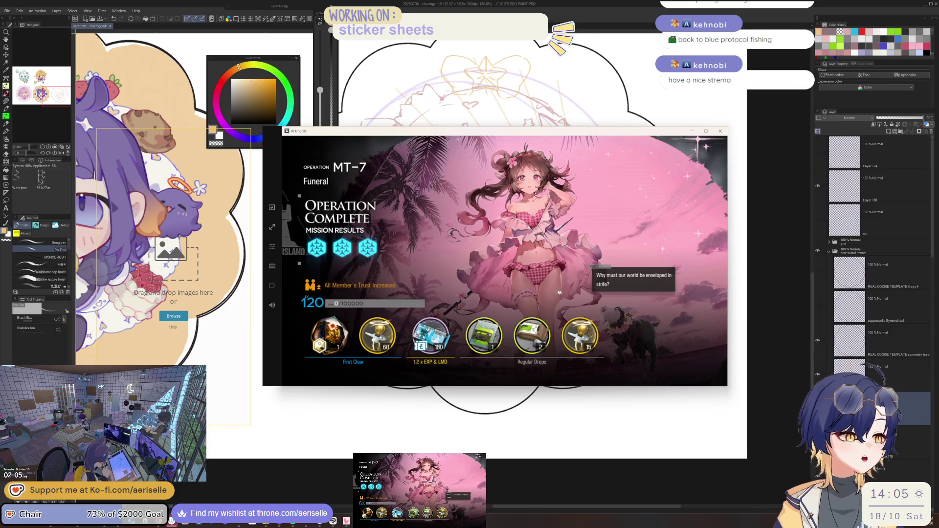
click(525, 262)
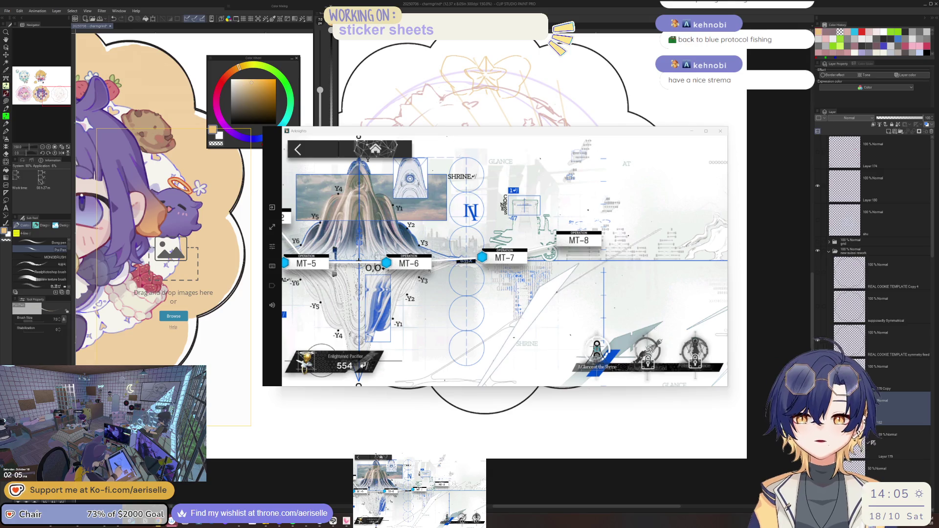
Start MT-8 Pilgrimage with the current squad and skip its intro story
click(578, 239)
click(691, 366)
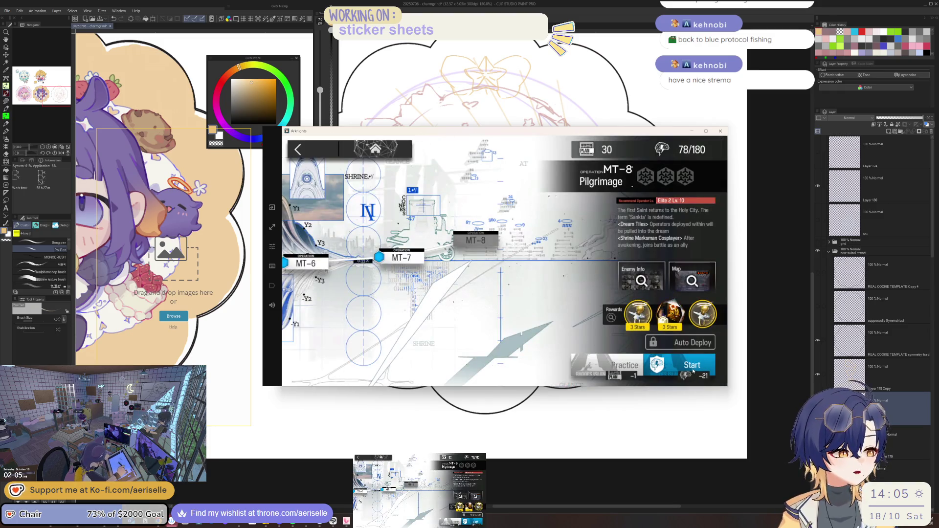
click(693, 370)
click(666, 313)
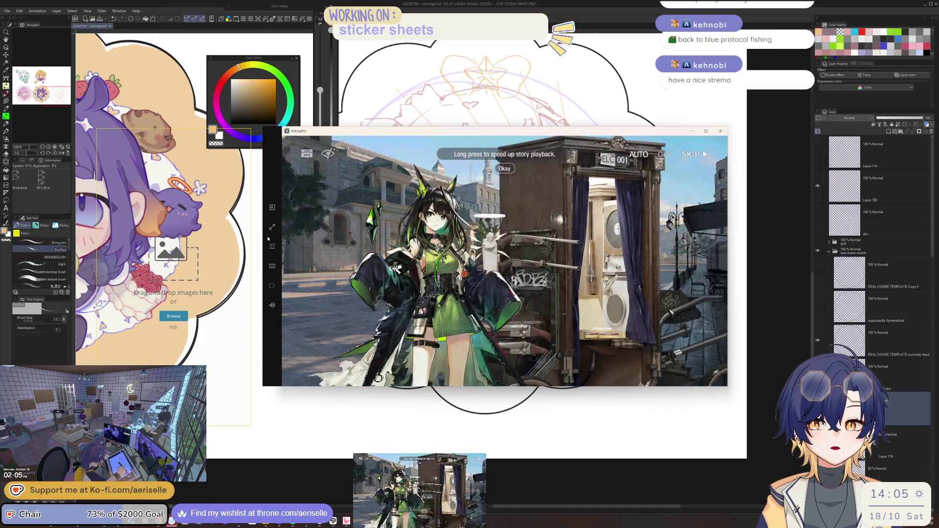
click(691, 154)
click(491, 295)
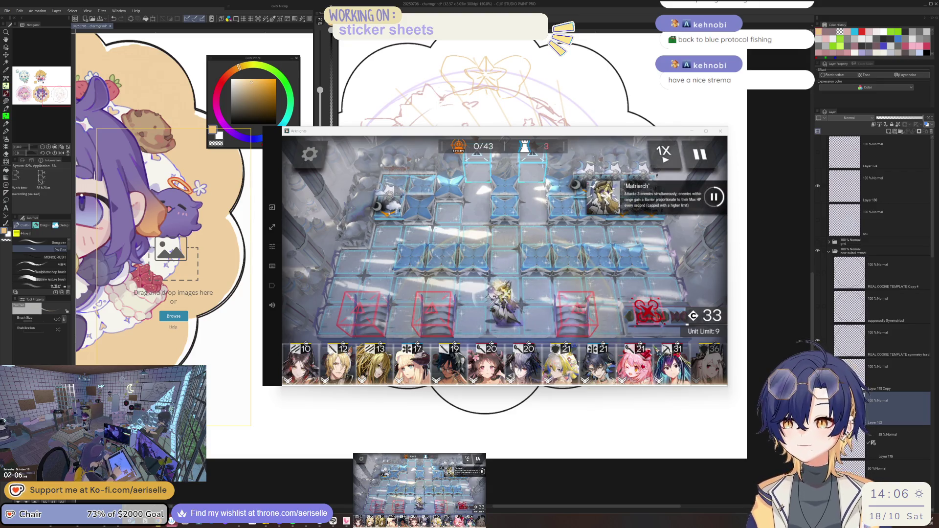
Switch to 2X speed and deploy Siege, the 10-cost operator, and Eyjafjalla
click(665, 153)
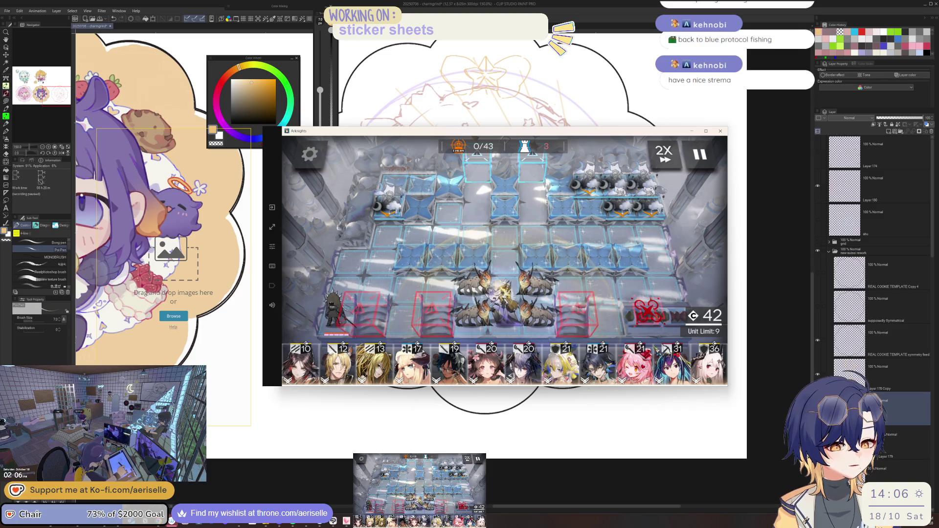
click(491, 374)
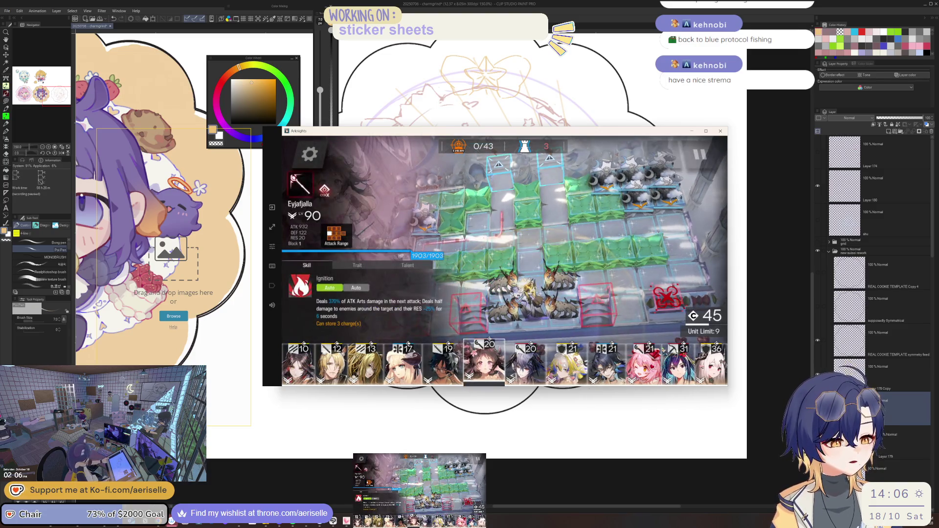
mouse_move(385, 364)
mouse_down()
mouse_move(501, 216)
mouse_move(498, 393)
mouse_up()
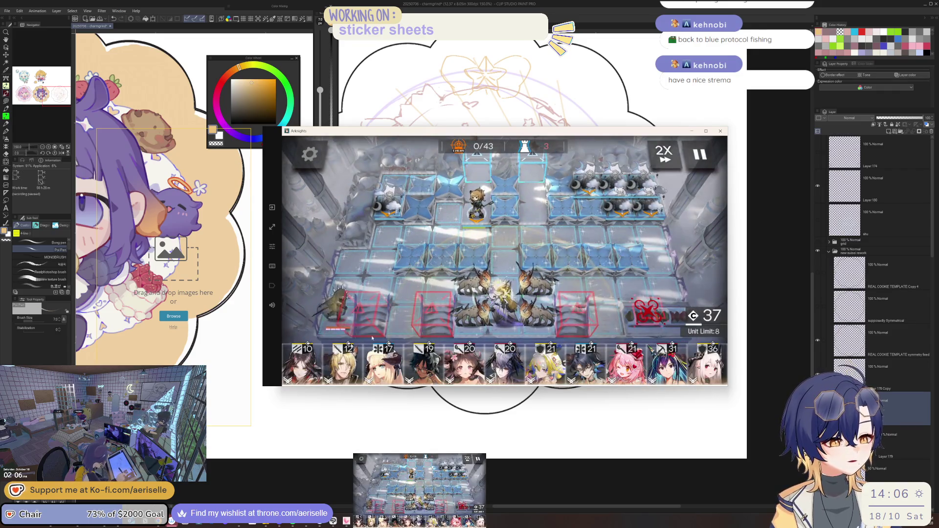
mouse_move(301, 364)
mouse_down()
mouse_move(533, 206)
mouse_move(496, 407)
mouse_up()
mouse_move(459, 364)
mouse_down()
mouse_move(576, 194)
mouse_move(737, 207)
mouse_up()
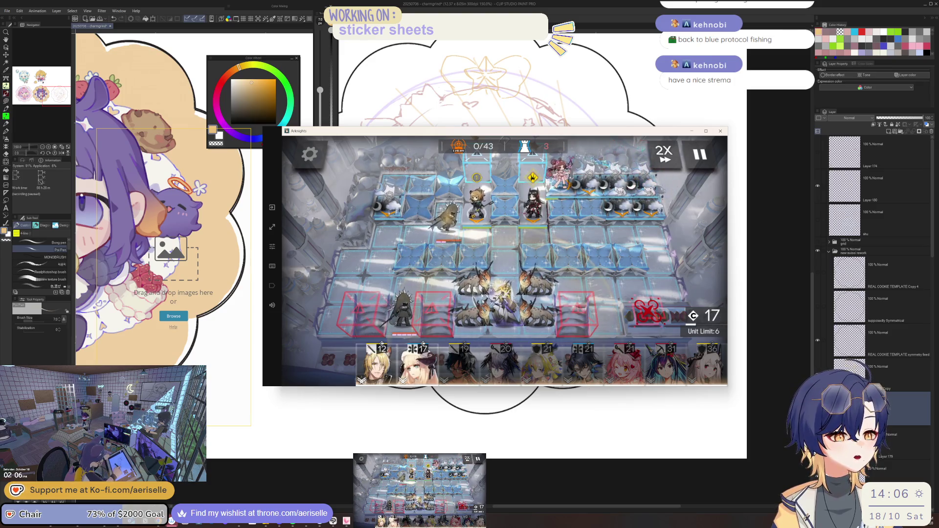
Fire the dark-haired operator's skill, then deploy Nightingale and Thorns on the top tiles
click(532, 206)
click(542, 296)
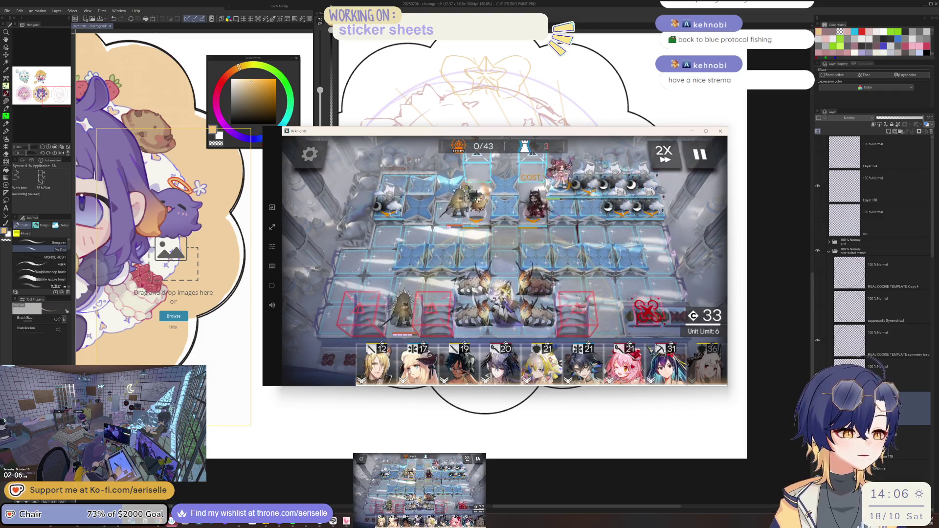
click(421, 342)
click(503, 176)
drag(504, 188, 504, 235)
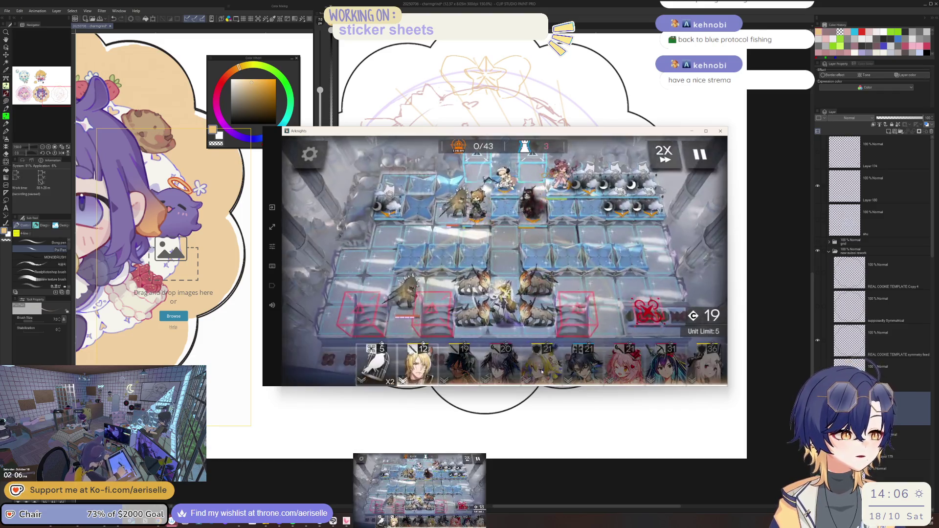
click(460, 362)
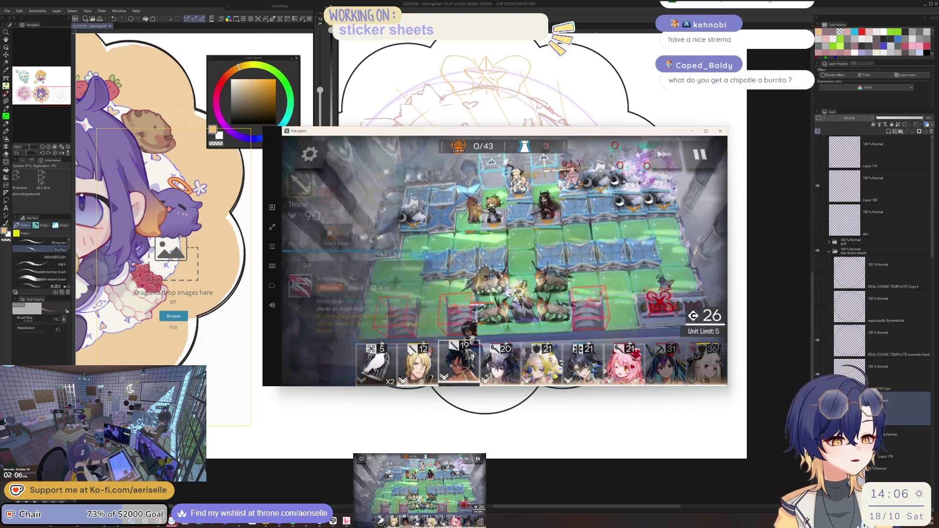
click(502, 196)
drag(501, 206, 464, 223)
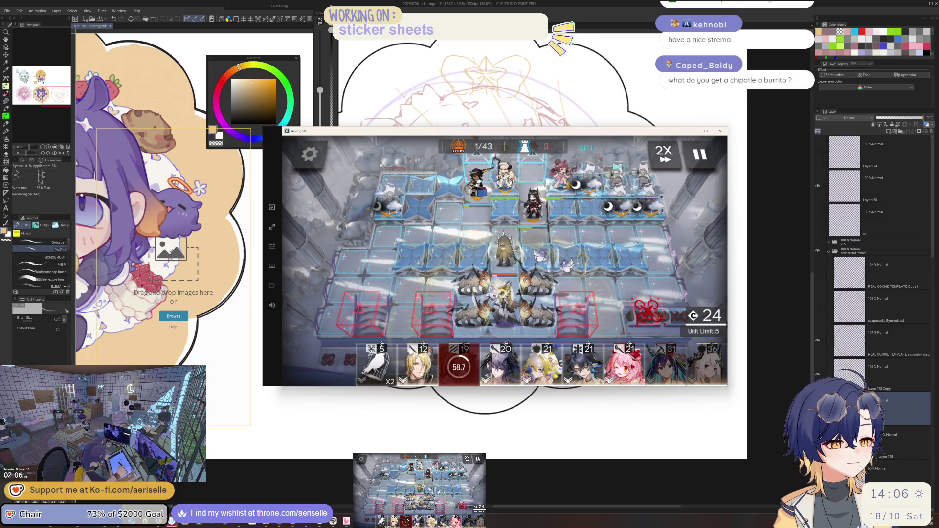
Deploy Mlynar and Shu, and check Thorns' and other operators' stats and ranges
mouse_move(421, 374)
mouse_down()
mouse_move(504, 234)
mouse_move(521, 268)
mouse_up()
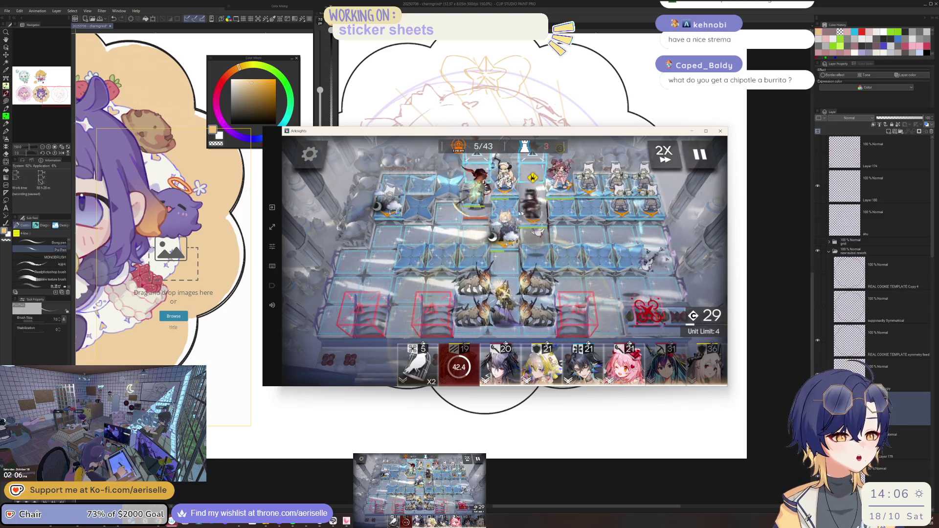
click(541, 364)
mouse_move(505, 234)
mouse_down()
mouse_move(492, 204)
mouse_move(528, 204)
mouse_up()
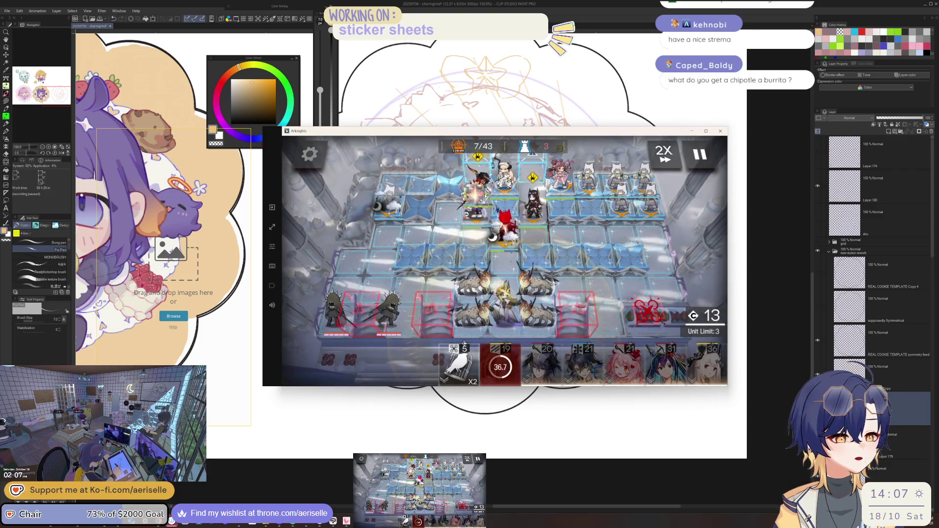
click(533, 206)
click(566, 272)
click(528, 205)
click(569, 276)
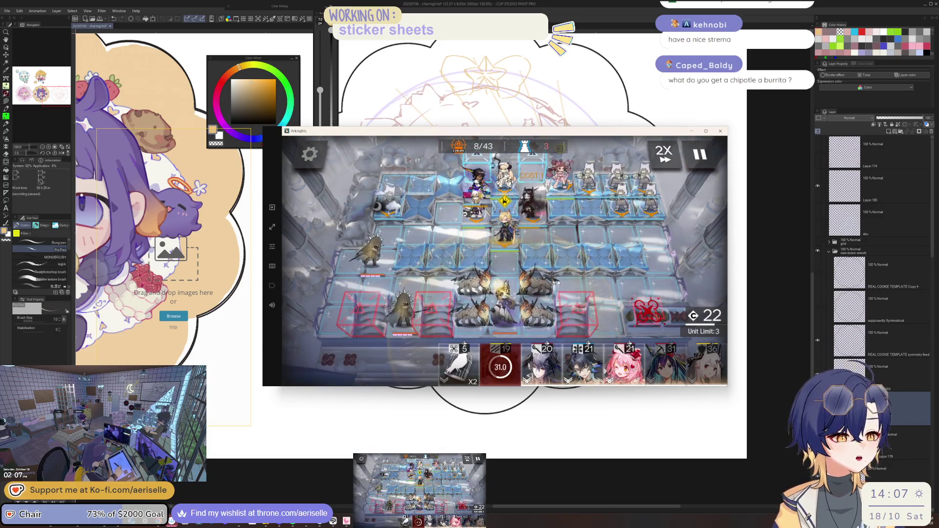
click(519, 240)
click(566, 277)
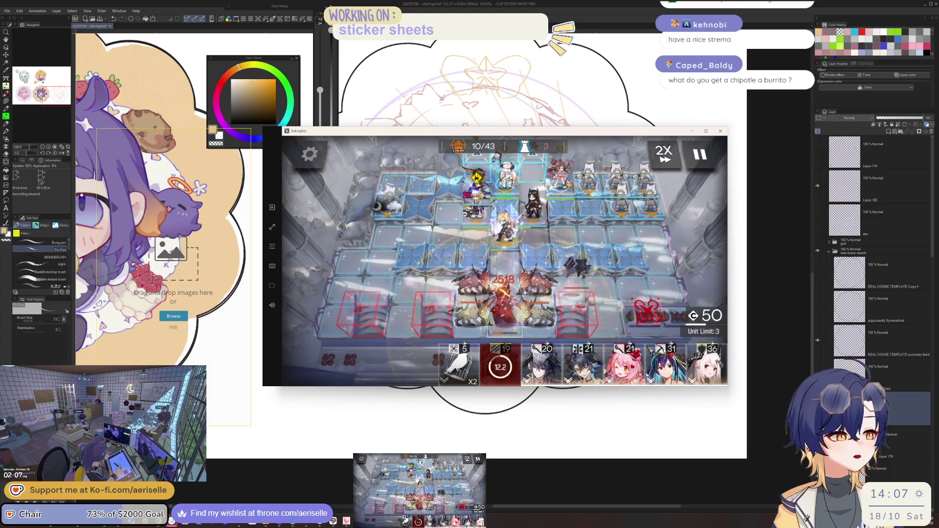
Deploy Logos, Goldenglow, and Mudrock, firing the black-haired operator's skill along the way
mouse_move(547, 372)
mouse_down()
mouse_move(531, 253)
mouse_move(506, 230)
mouse_move(550, 404)
mouse_up()
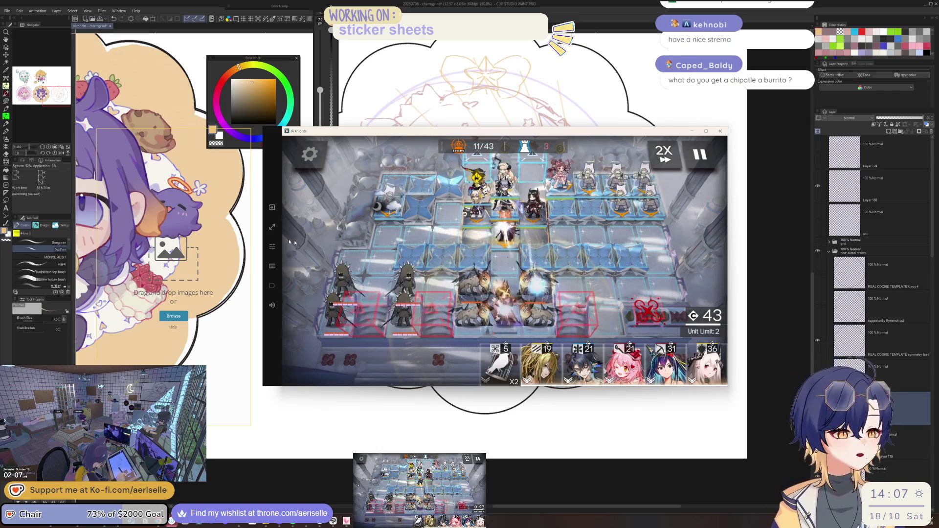
click(536, 208)
click(568, 278)
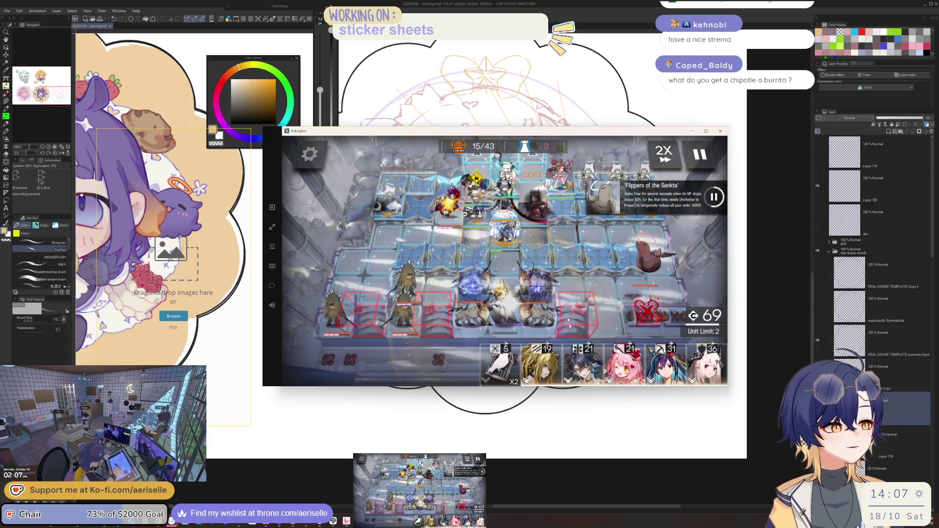
click(624, 365)
mouse_move(479, 208)
mouse_down()
mouse_move(472, 204)
mouse_move(555, 370)
mouse_up()
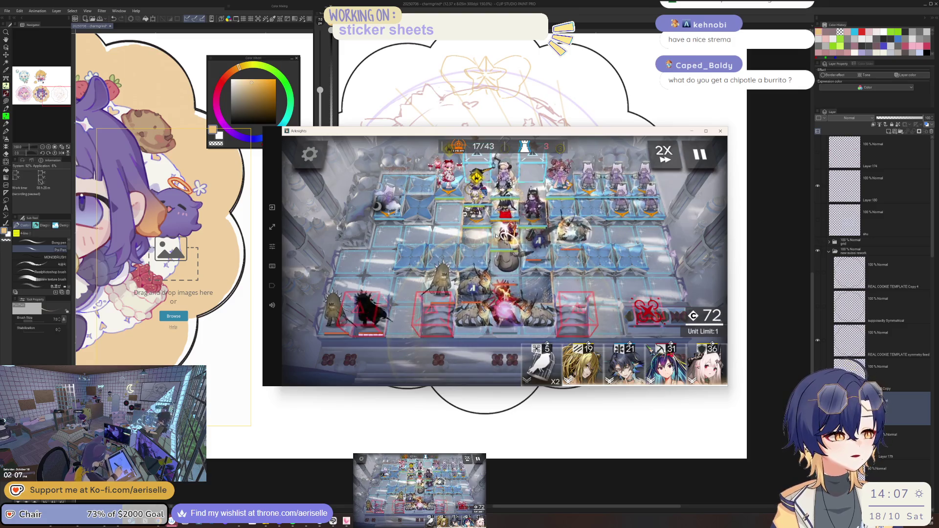
click(536, 211)
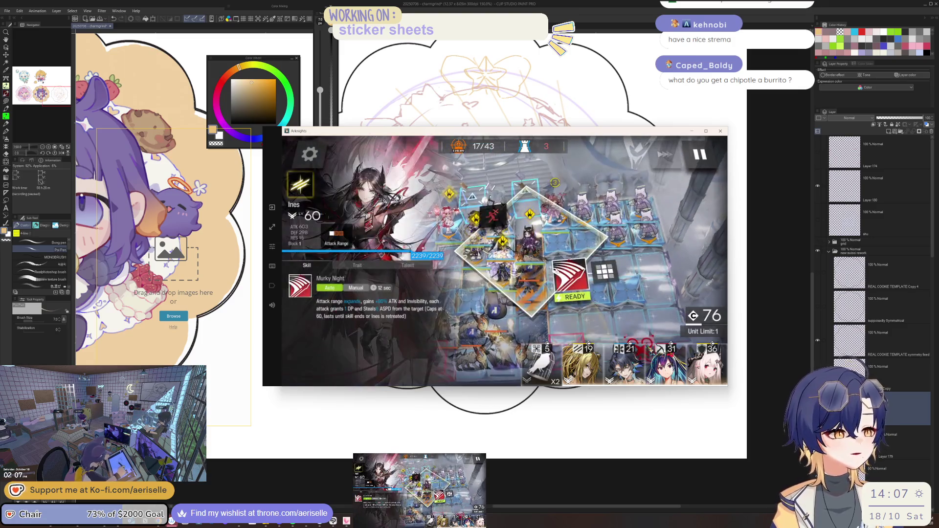
drag(707, 364, 582, 242)
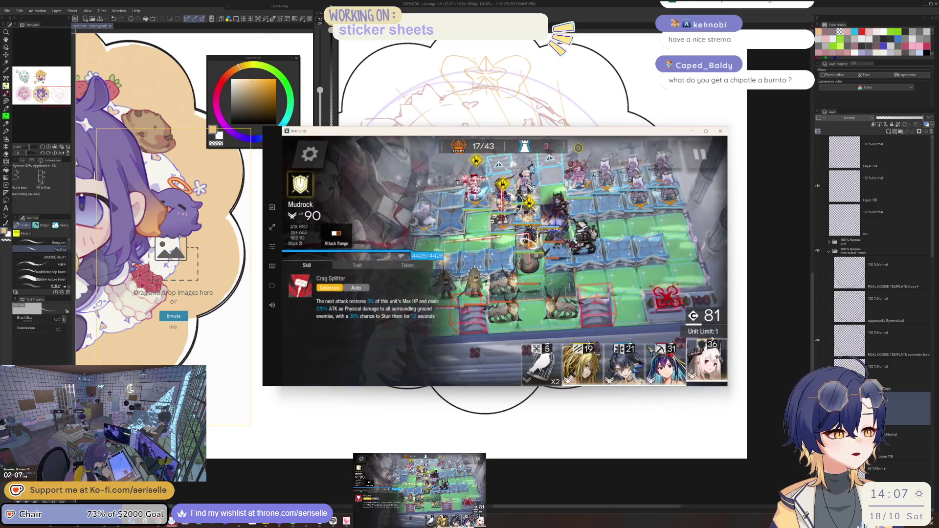
mouse_move(550, 206)
mouse_down()
mouse_move(540, 189)
mouse_move(596, 190)
mouse_up()
Fire Mlynar's and other operators' skills until all 43 enemies are defeated
click(527, 247)
click(569, 277)
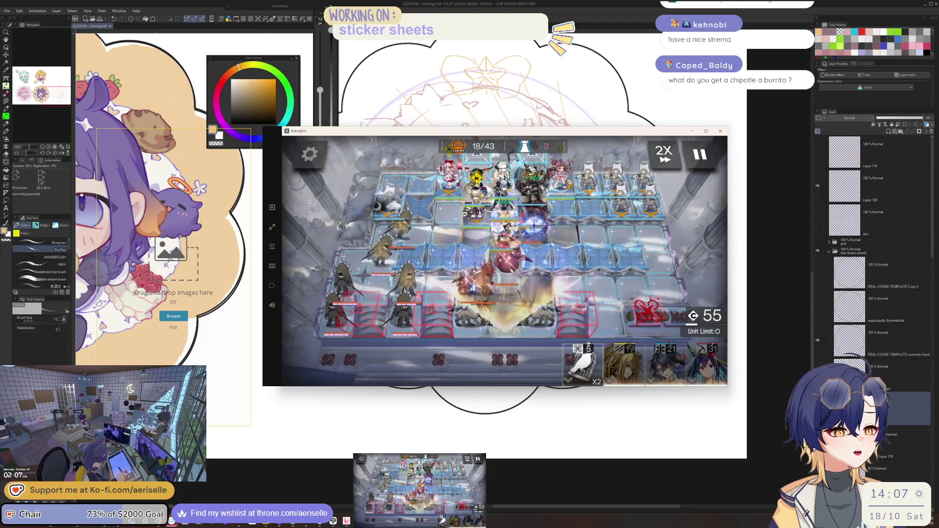
click(508, 259)
click(567, 271)
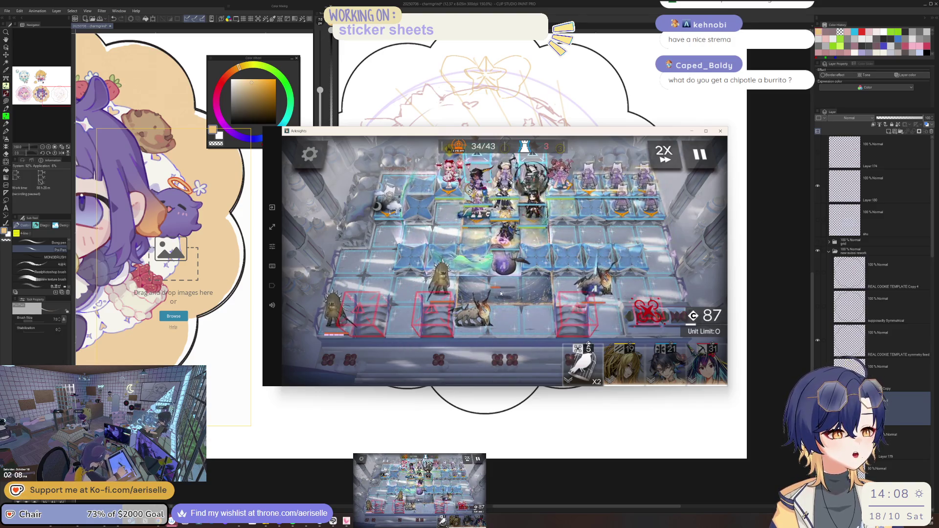
click(532, 188)
click(571, 270)
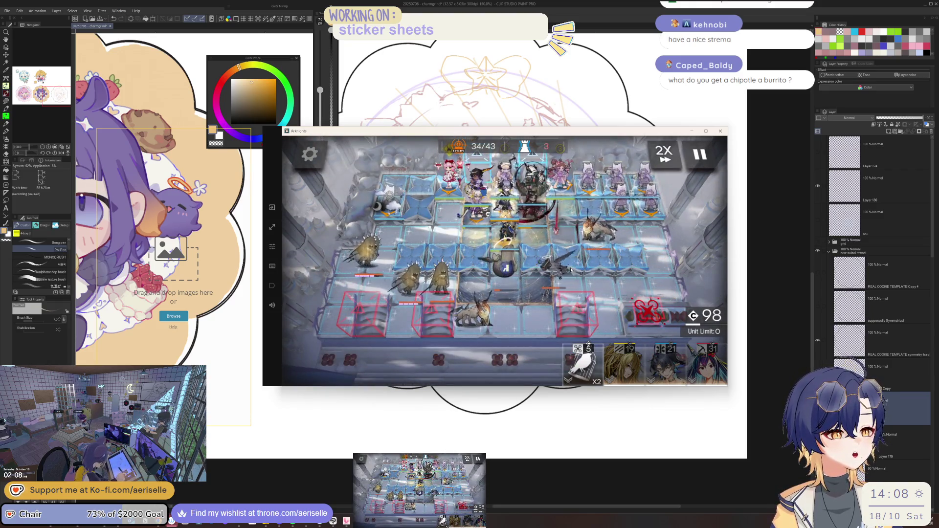
click(448, 176)
click(442, 205)
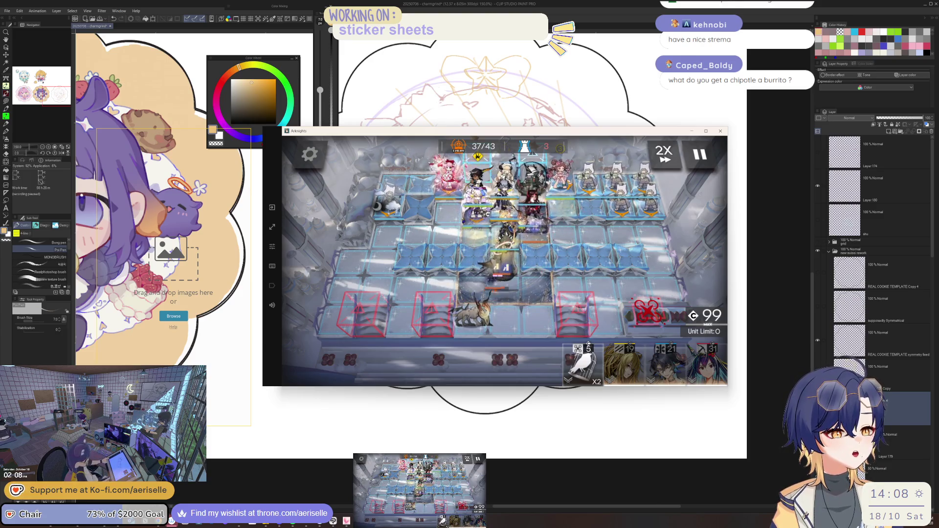
click(471, 192)
click(535, 238)
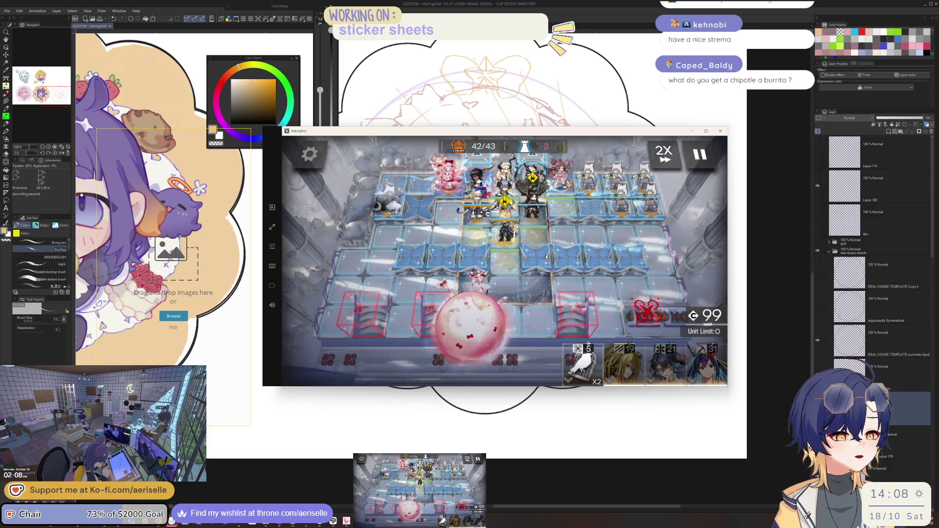
click(506, 238)
click(289, 242)
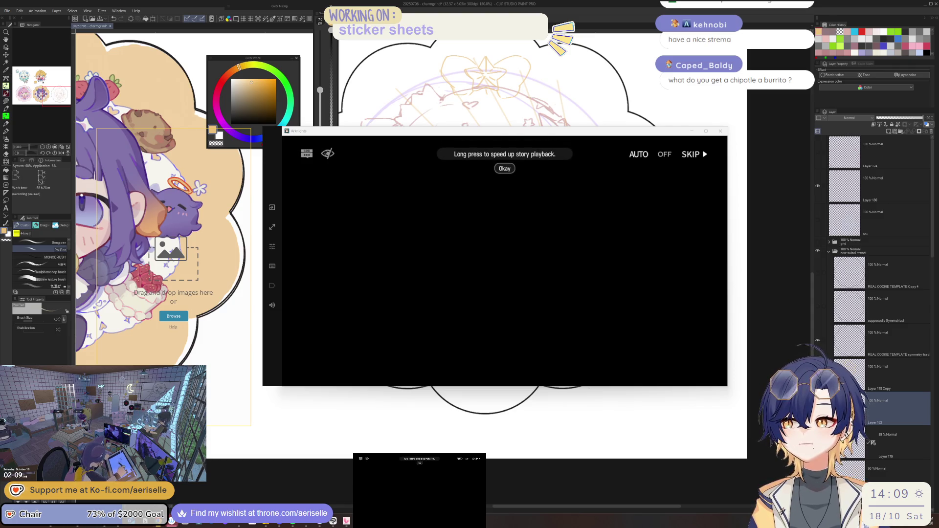
Skip the MT-8 after-operation story and leave the results screen
key(Escape)
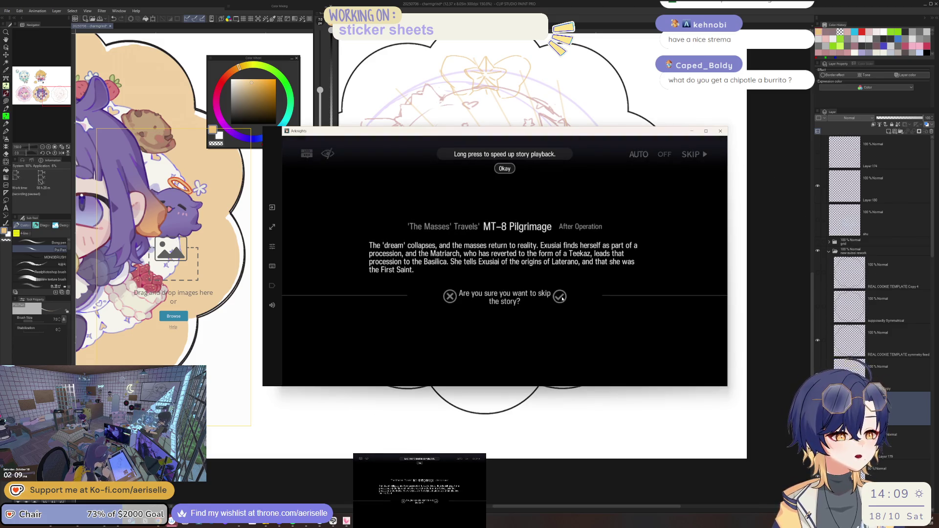
click(559, 296)
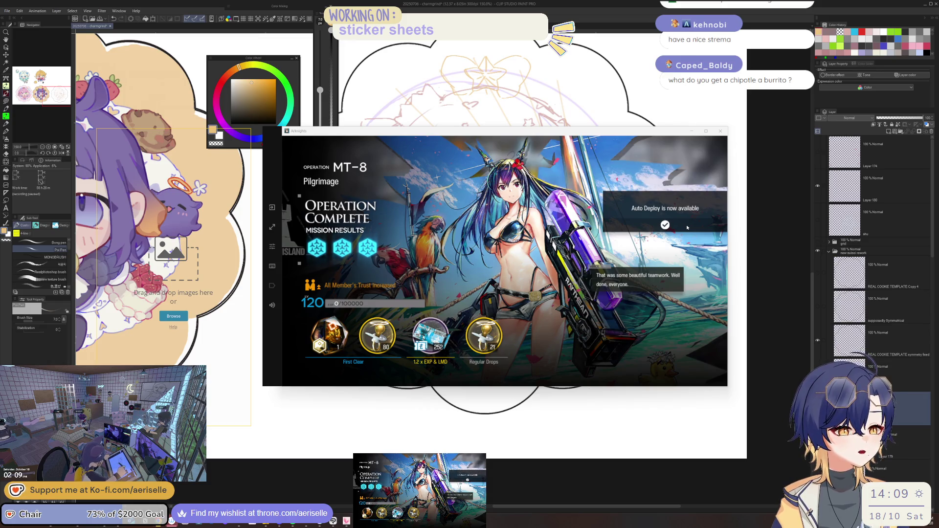
click(290, 262)
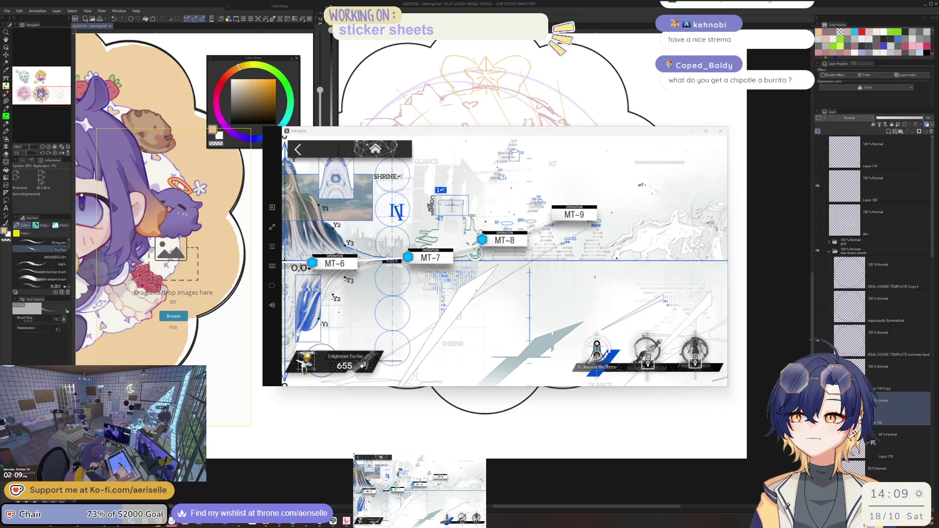
Launch MT-9 Interpretation with the current squad and skip its pre-battle story
click(572, 215)
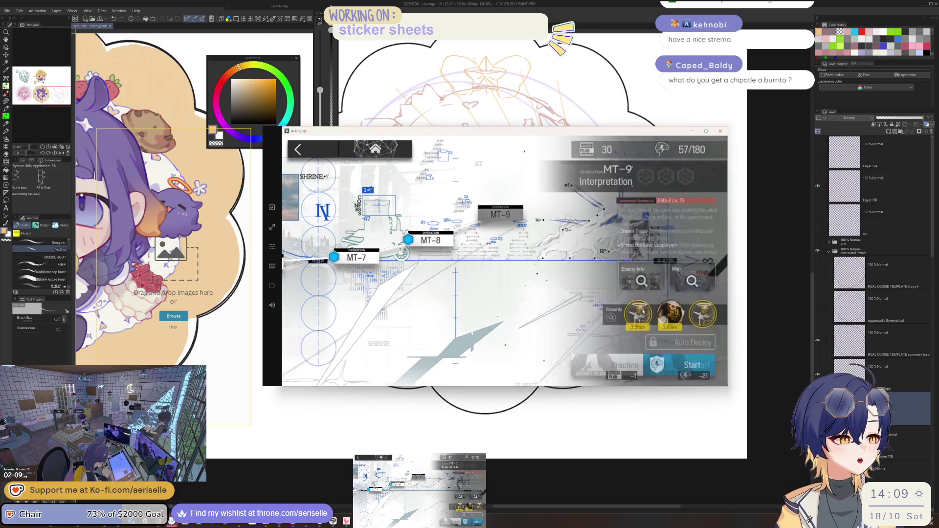
click(676, 364)
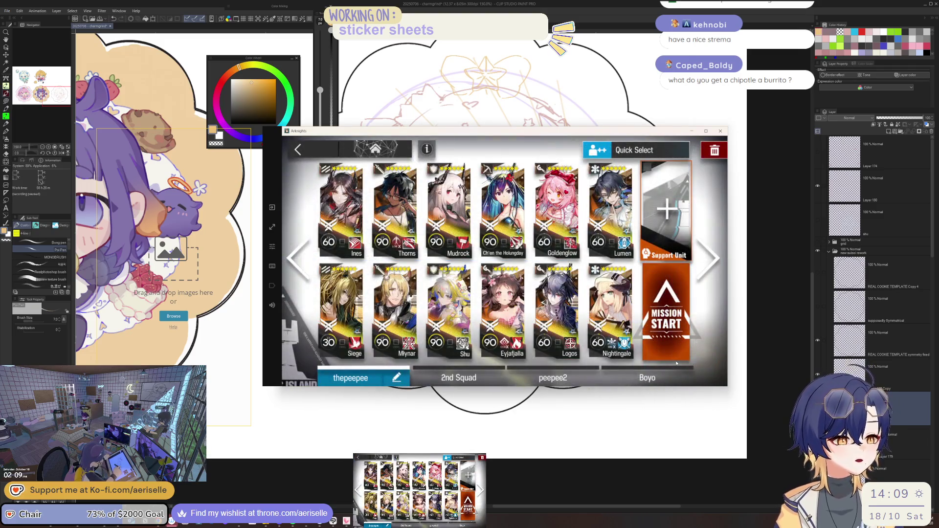
click(679, 342)
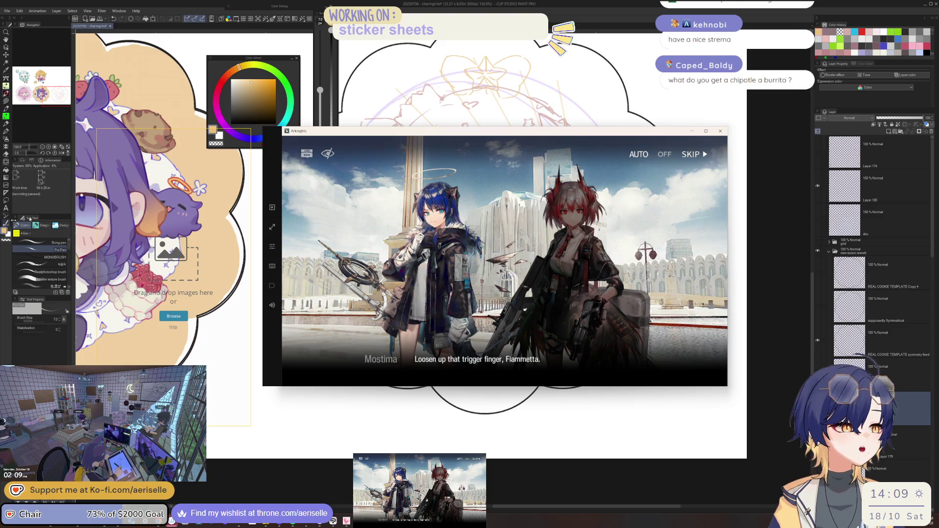
click(692, 157)
click(568, 299)
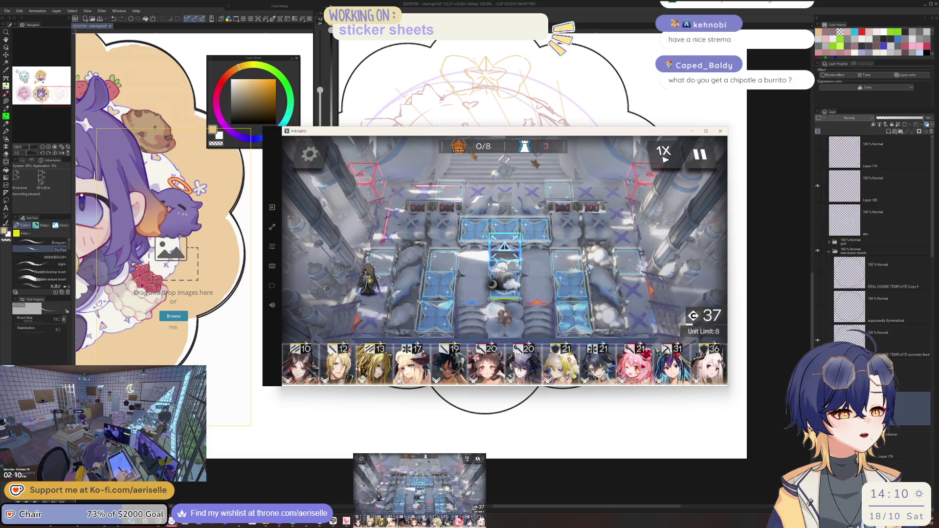
Deploy Ines on a tile beside the centre and cancel placing Thorns
drag(301, 364, 499, 292)
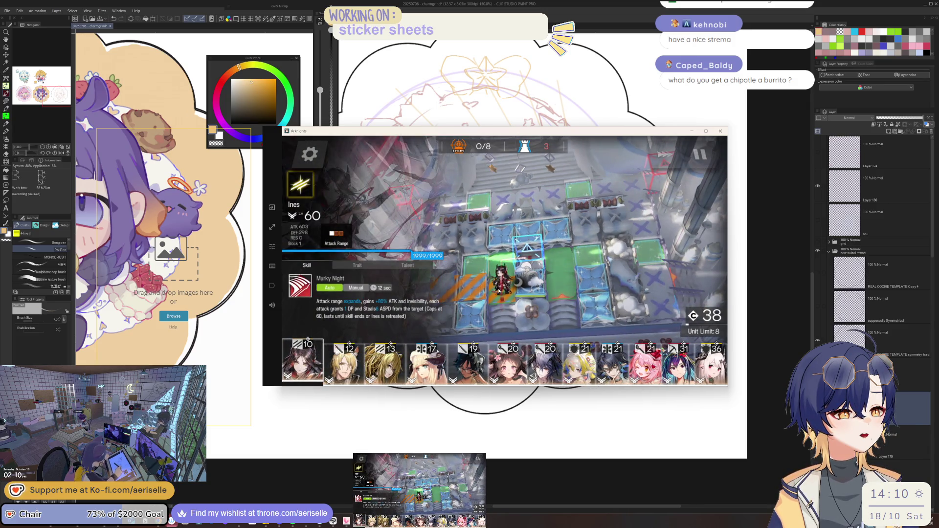
drag(496, 279, 500, 402)
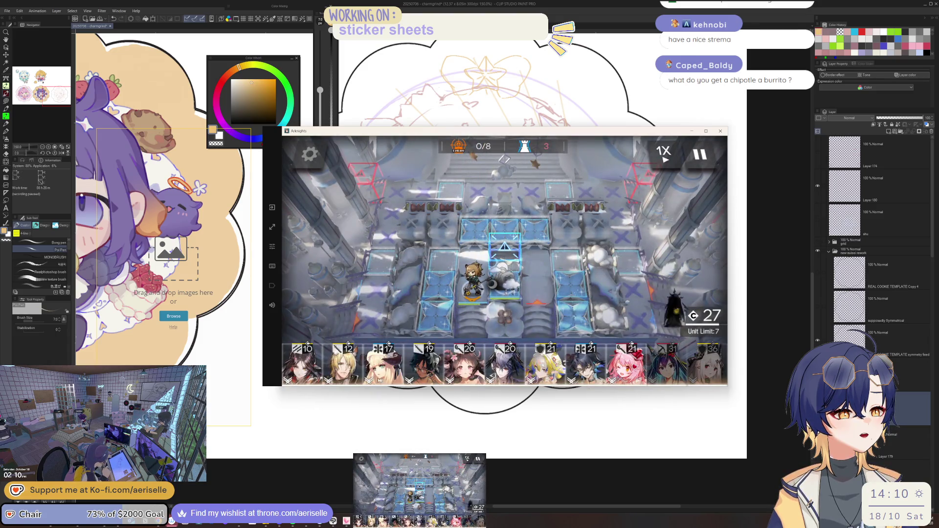
mouse_move(309, 374)
mouse_down()
mouse_move(555, 274)
mouse_move(715, 302)
mouse_up()
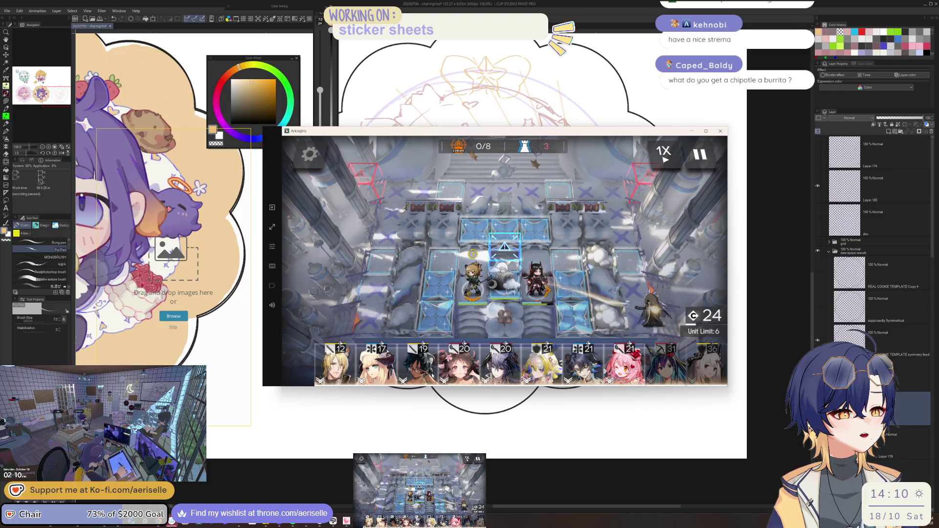
drag(418, 364, 662, 252)
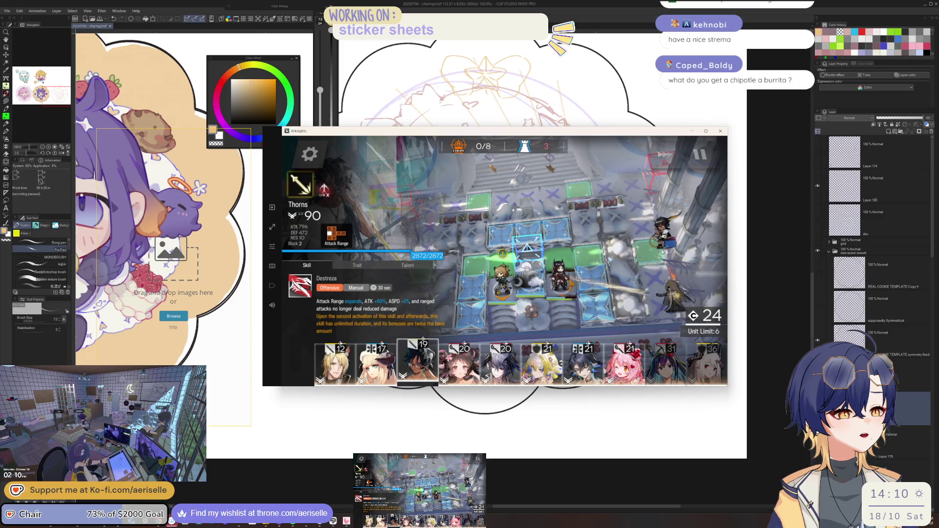
drag(662, 251, 569, 351)
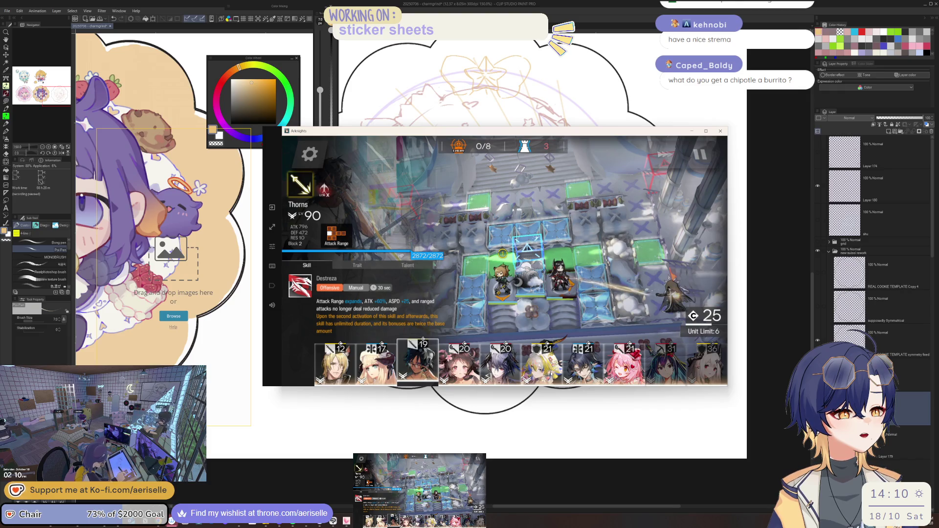
Deploy the blonde 21-cost operator at centre, fire skills, and place Mlynar
mouse_move(550, 374)
mouse_down()
mouse_move(535, 252)
mouse_move(555, 310)
mouse_up()
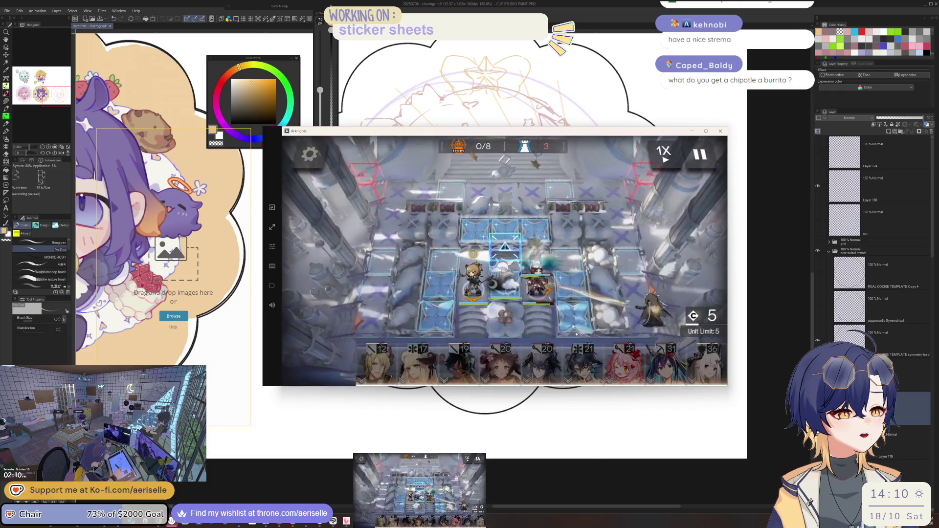
click(544, 294)
click(563, 279)
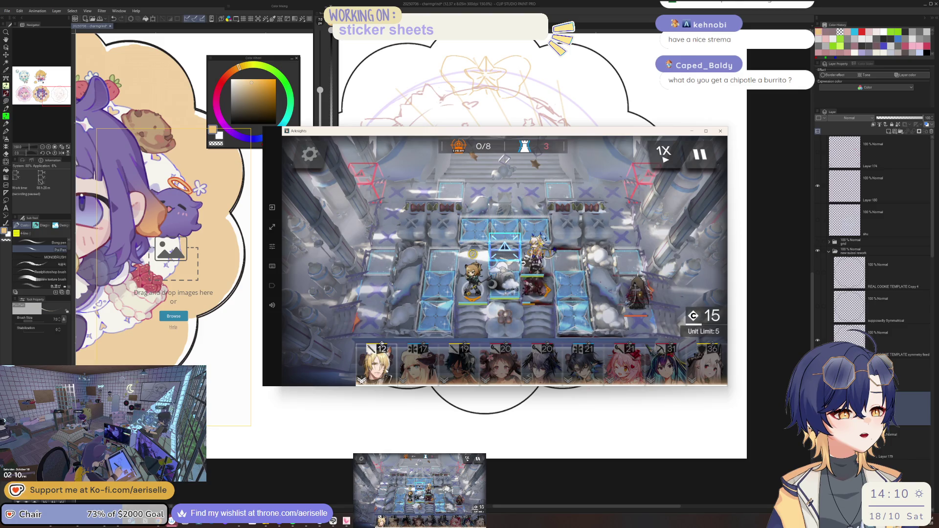
mouse_move(391, 370)
mouse_down()
mouse_move(650, 263)
mouse_move(594, 268)
mouse_move(548, 367)
mouse_move(505, 222)
mouse_move(546, 346)
mouse_up()
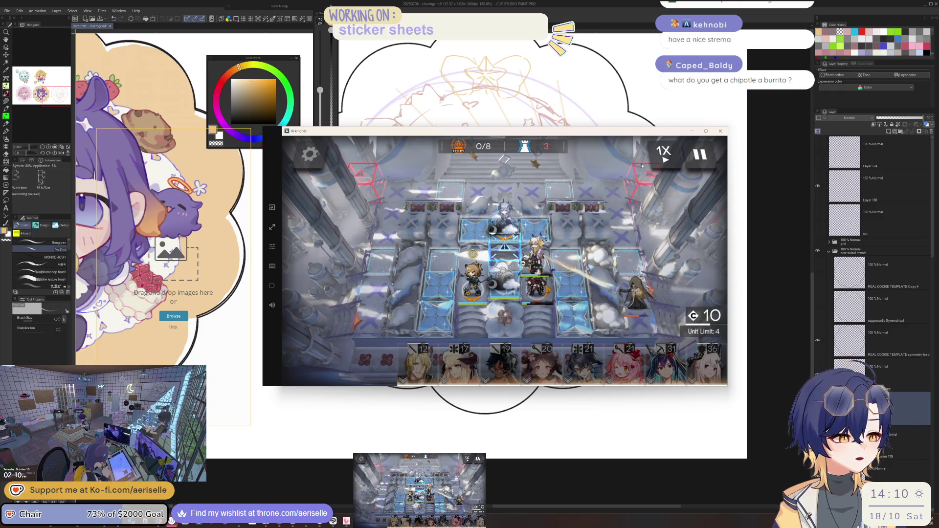
click(536, 247)
click(561, 301)
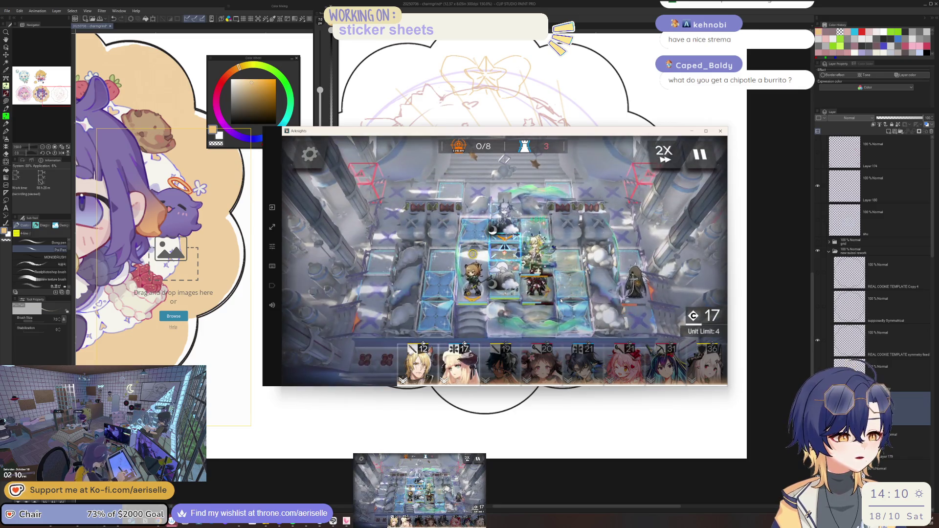
Place Eyjafjalla, fire the centre operator's skill, and deploy Thorns and Goldenglow
mouse_move(541, 361)
mouse_down()
mouse_move(563, 335)
mouse_move(562, 237)
mouse_move(683, 258)
mouse_up()
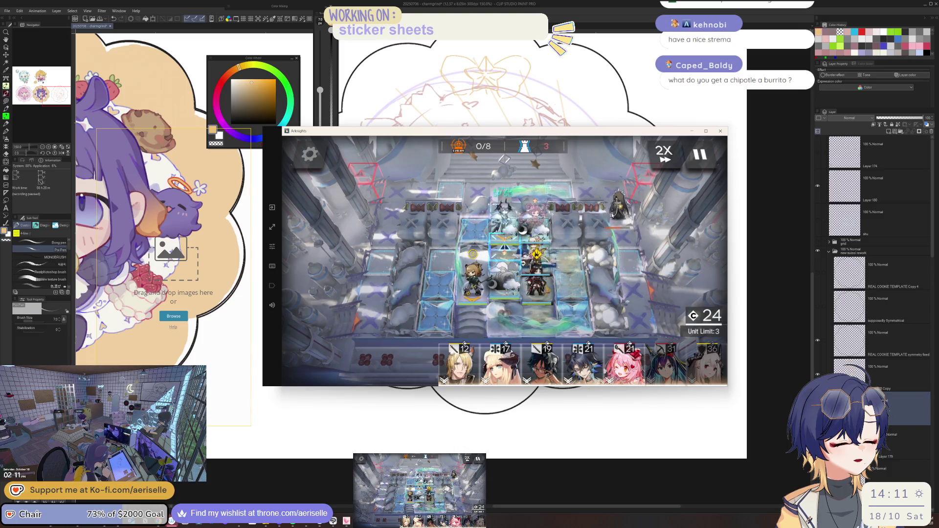
click(536, 264)
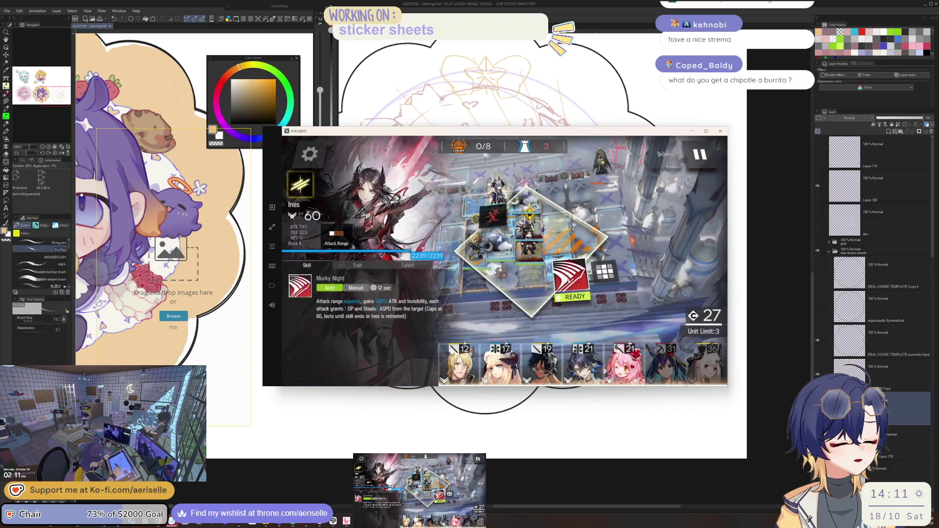
click(561, 285)
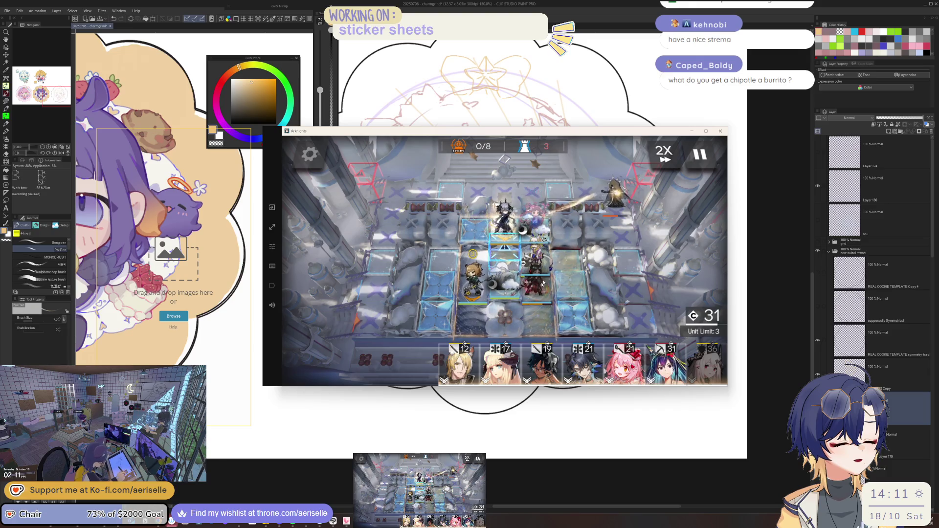
drag(543, 364, 582, 205)
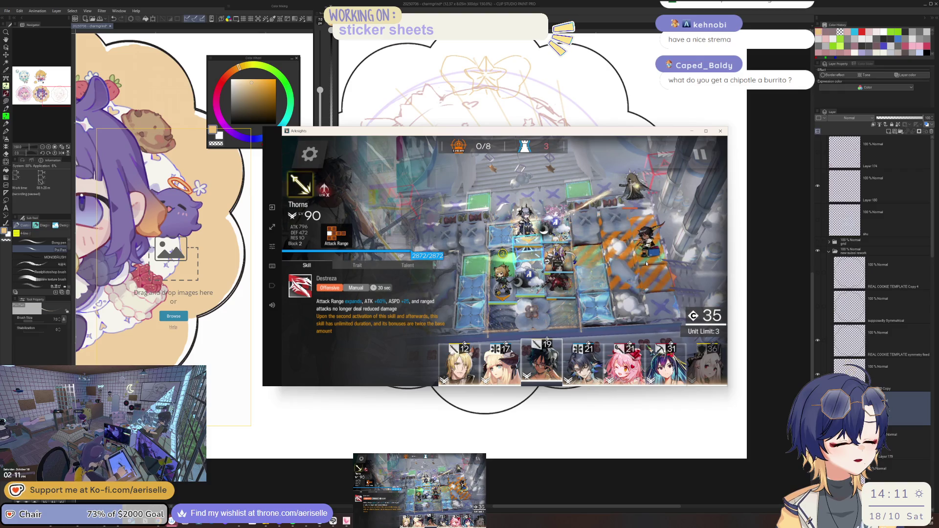
mouse_move(640, 206)
mouse_down()
mouse_move(638, 184)
mouse_move(611, 161)
mouse_up()
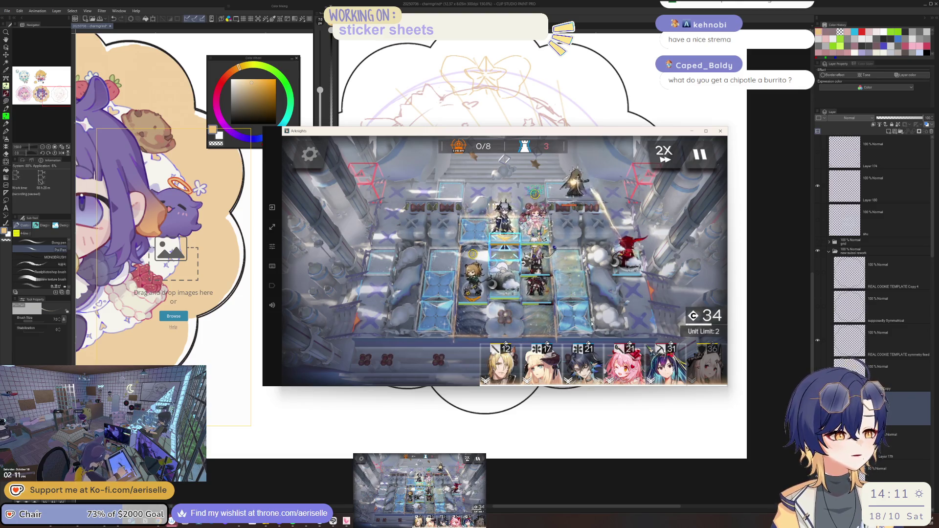
click(631, 373)
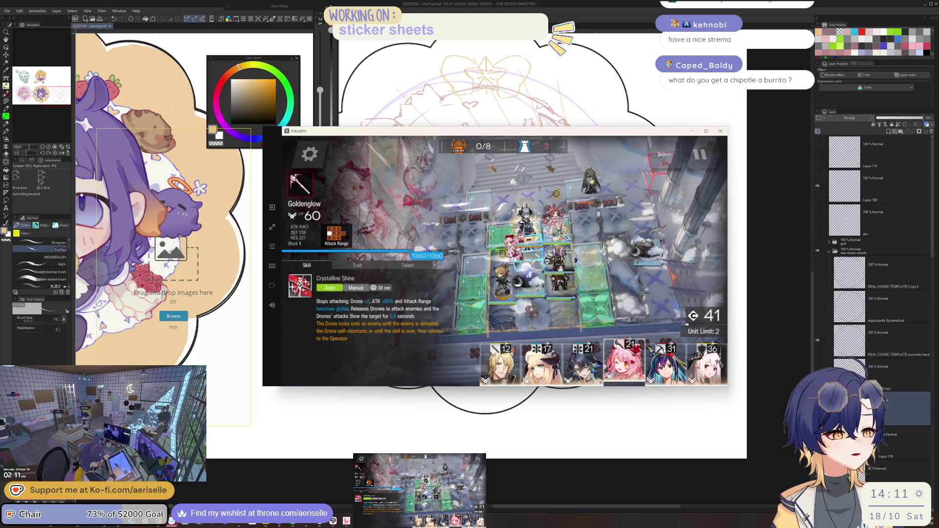
drag(495, 249, 511, 375)
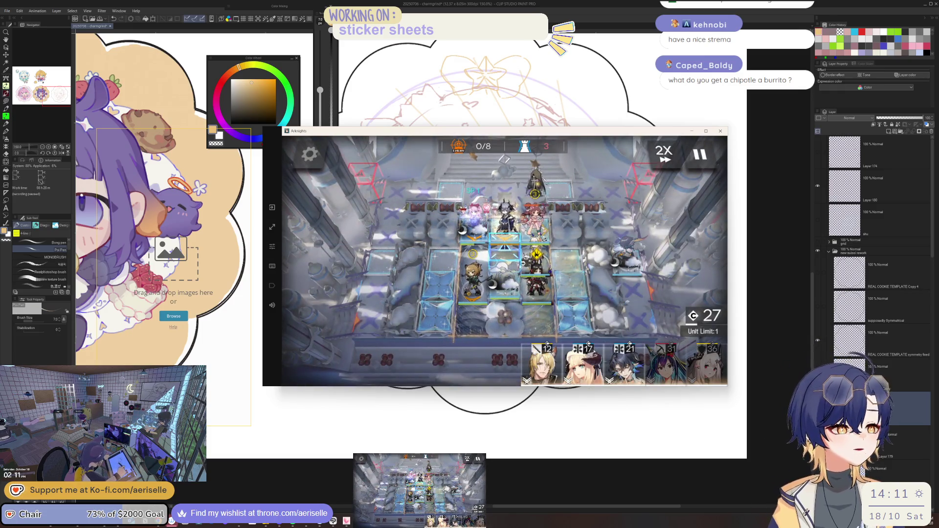
Check Ines's range, fire a skill, deploy Lumen instead of Nightingale, and deploy Ch'en
click(541, 287)
click(571, 290)
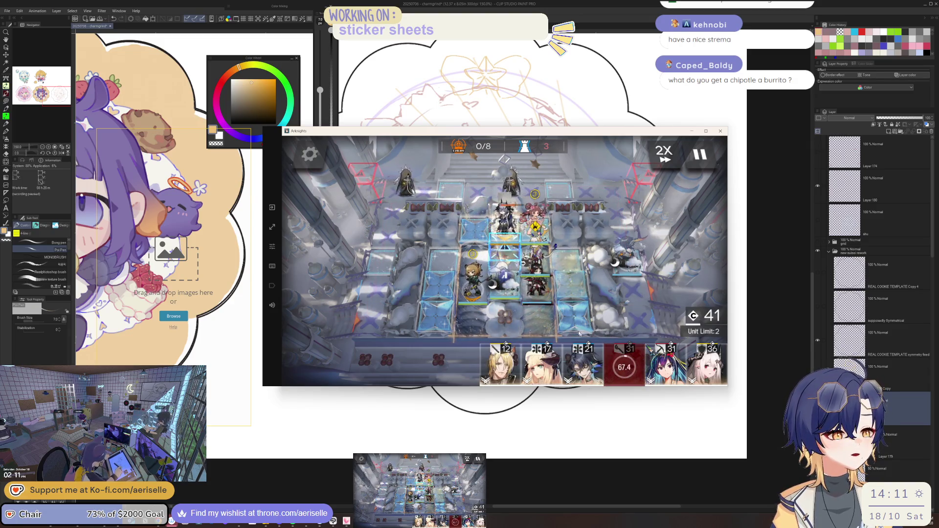
click(542, 255)
click(591, 279)
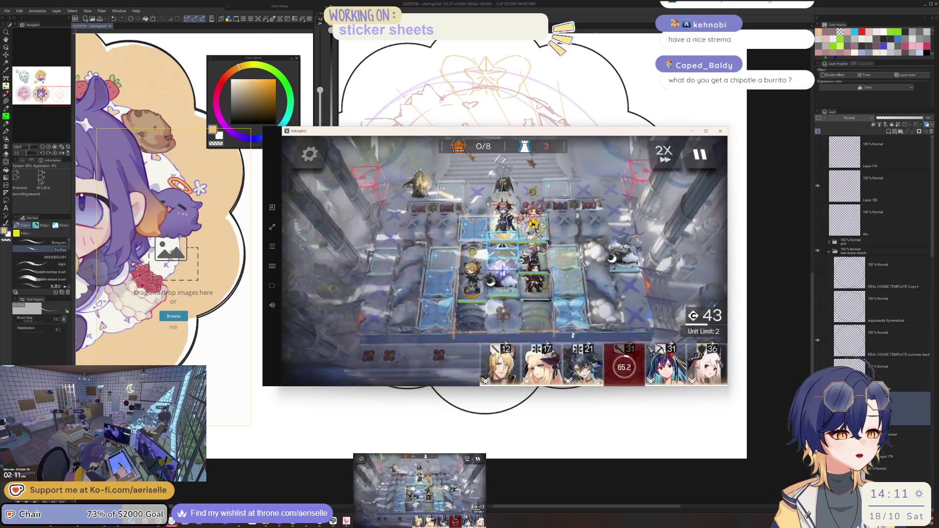
mouse_move(548, 378)
mouse_down()
mouse_move(600, 286)
mouse_move(594, 313)
mouse_up()
mouse_move(583, 364)
mouse_down()
mouse_move(593, 280)
mouse_move(480, 243)
mouse_up()
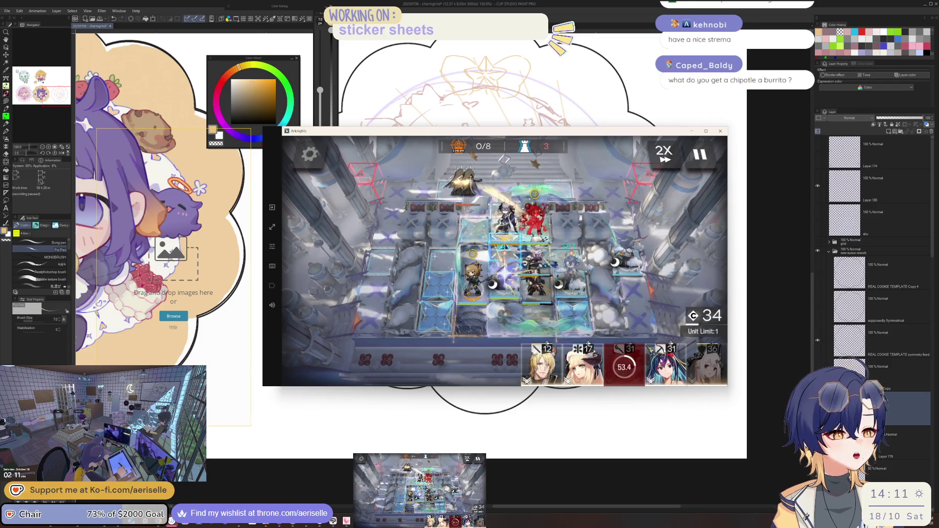
click(665, 364)
mouse_move(666, 364)
mouse_down()
mouse_move(492, 216)
mouse_move(430, 211)
mouse_up()
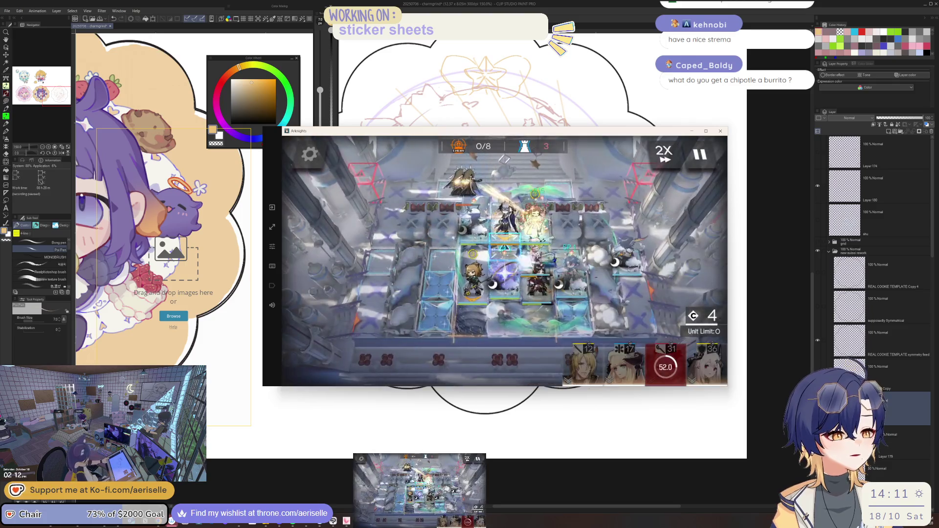
Review deployed operators' details, including Lumen's and Ines's skills
click(637, 278)
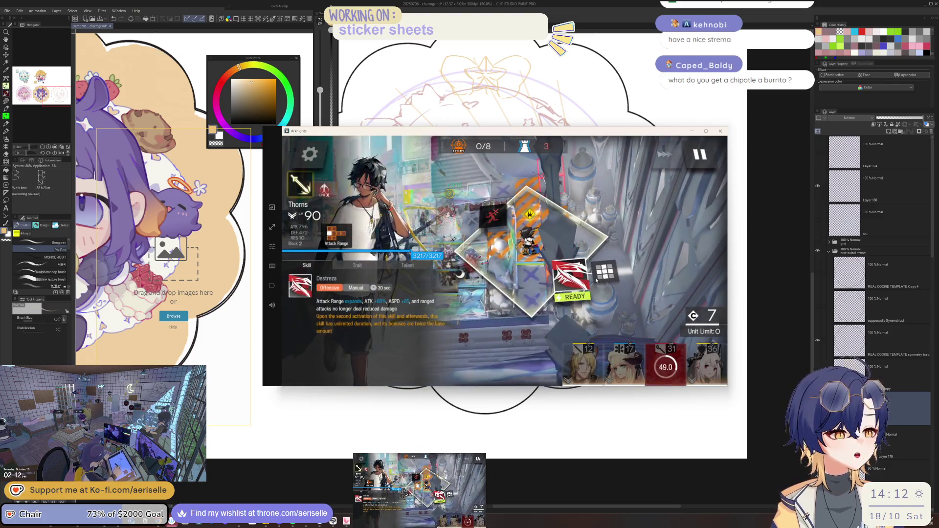
click(637, 279)
click(572, 267)
click(579, 326)
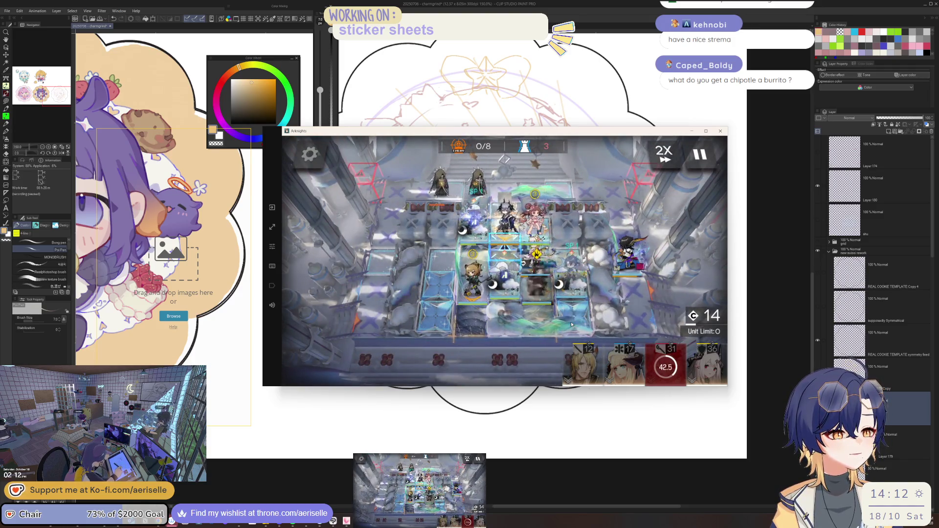
click(573, 281)
click(576, 289)
click(573, 288)
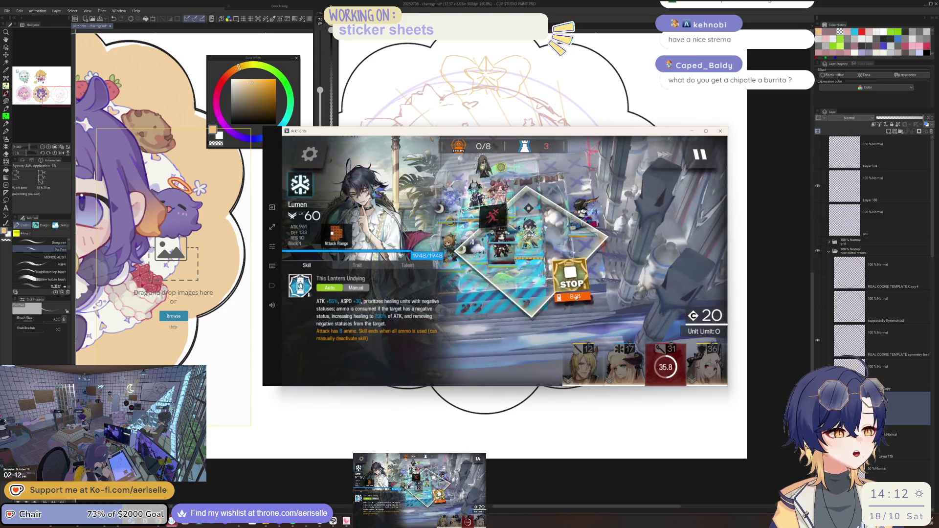
click(633, 236)
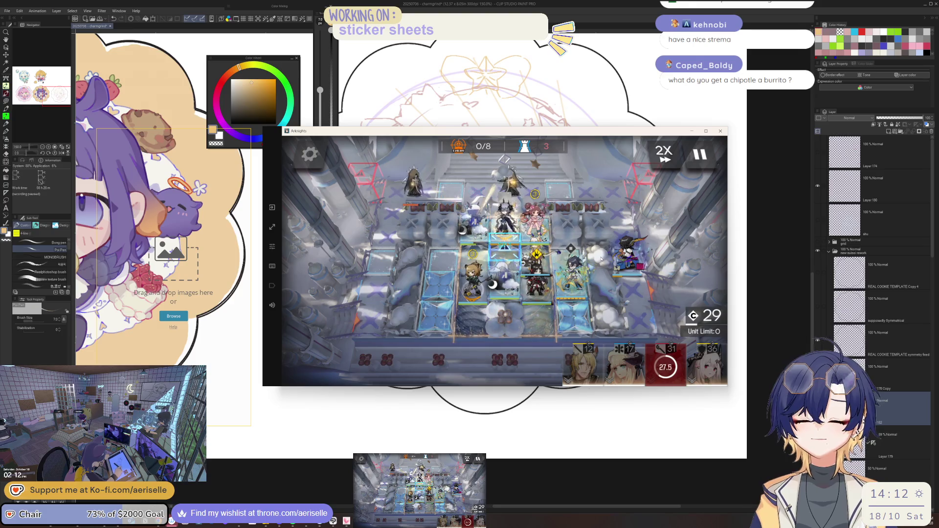
click(538, 289)
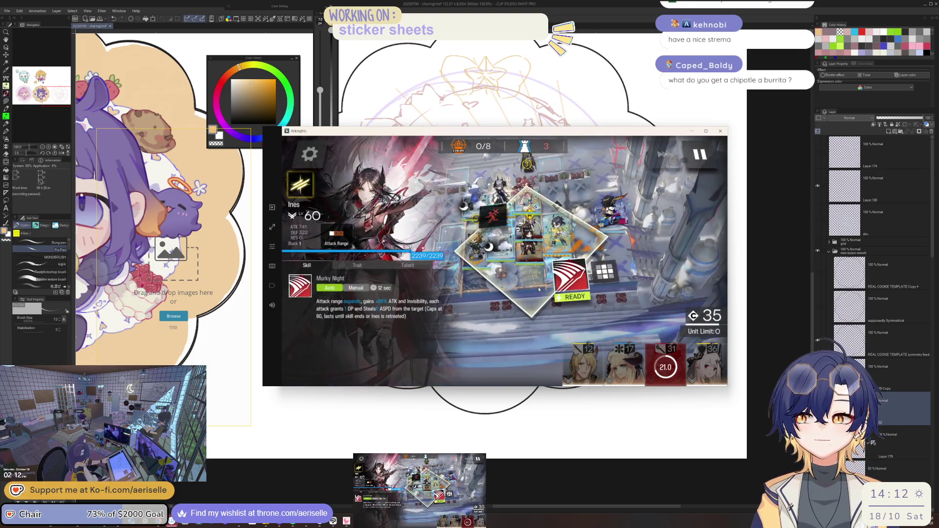
click(570, 282)
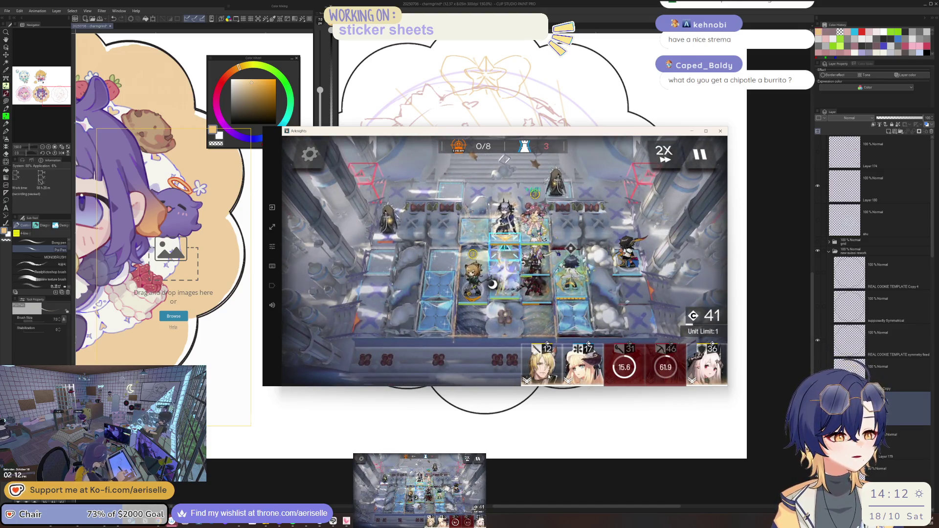
Deploy Mudrock, inspect the Shrine Nurturer Cosplayer summon, fire a skill, and check Mudrock's range
click(535, 273)
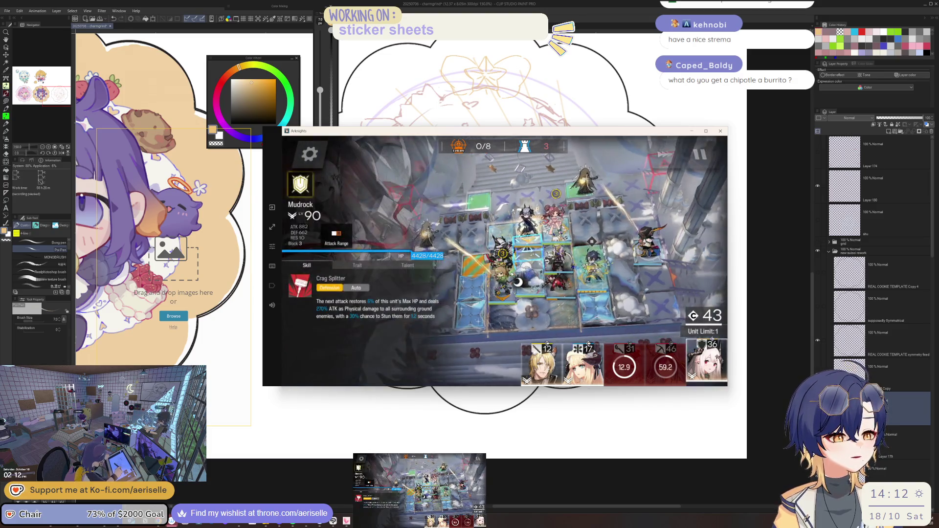
drag(513, 276, 540, 371)
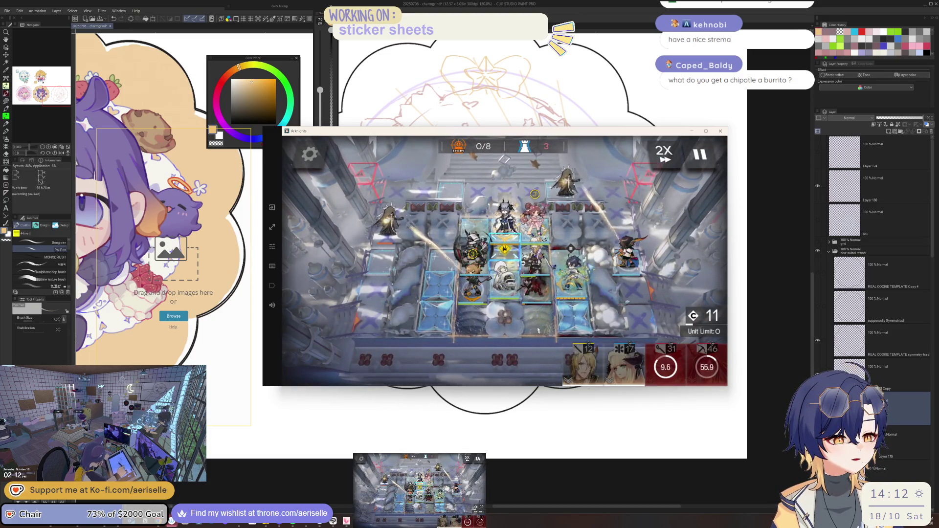
click(506, 274)
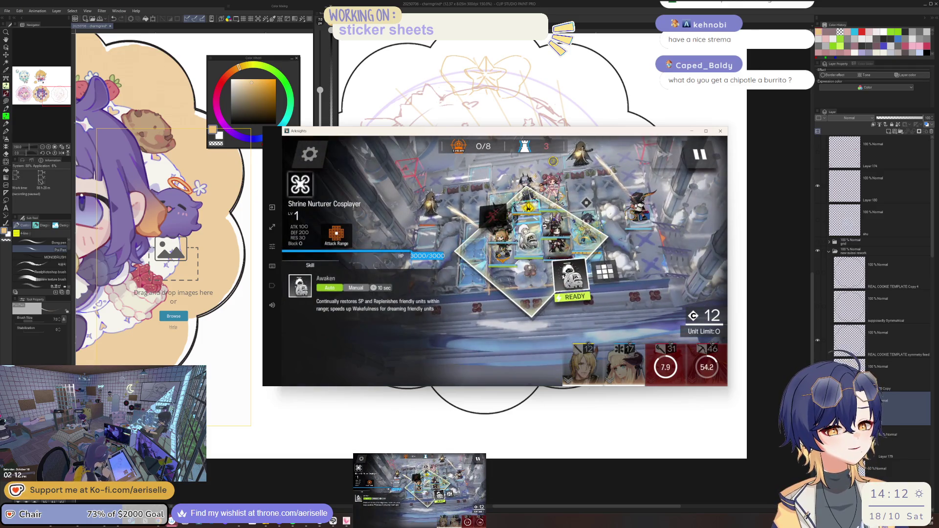
click(549, 314)
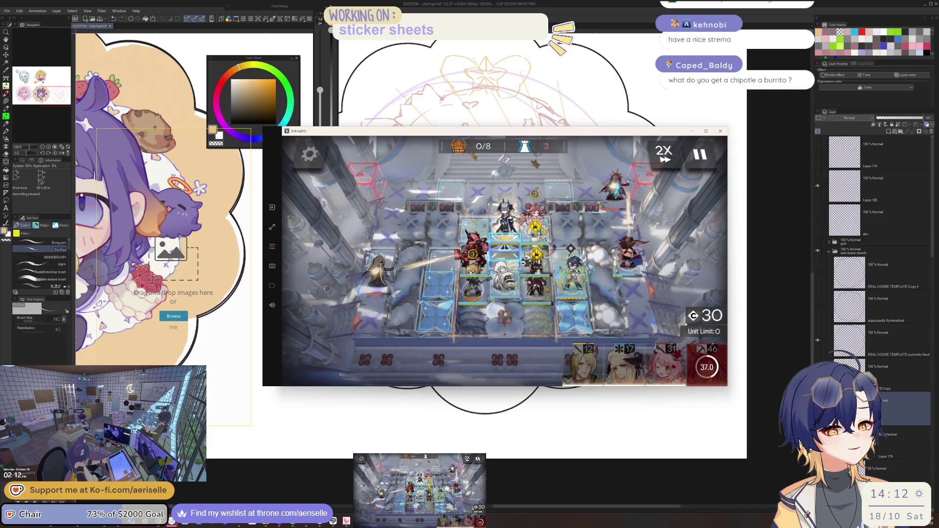
click(535, 239)
click(583, 328)
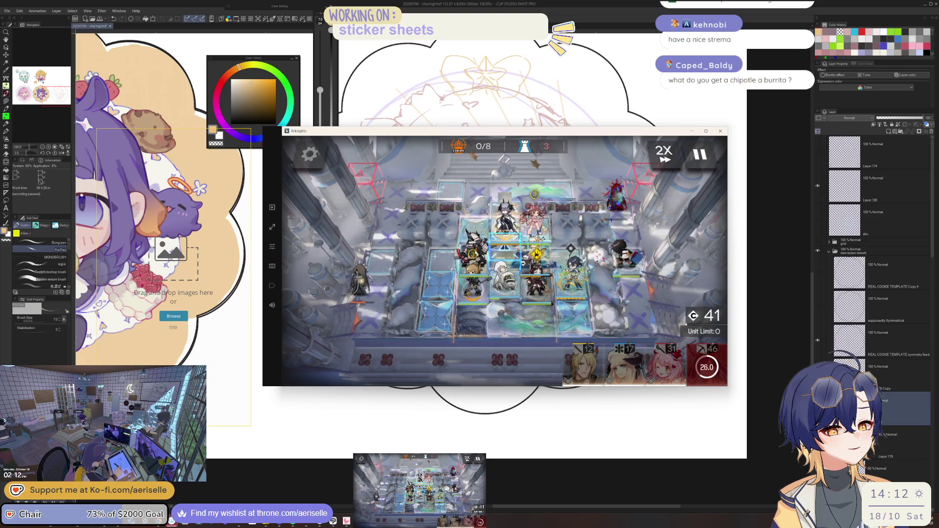
click(486, 261)
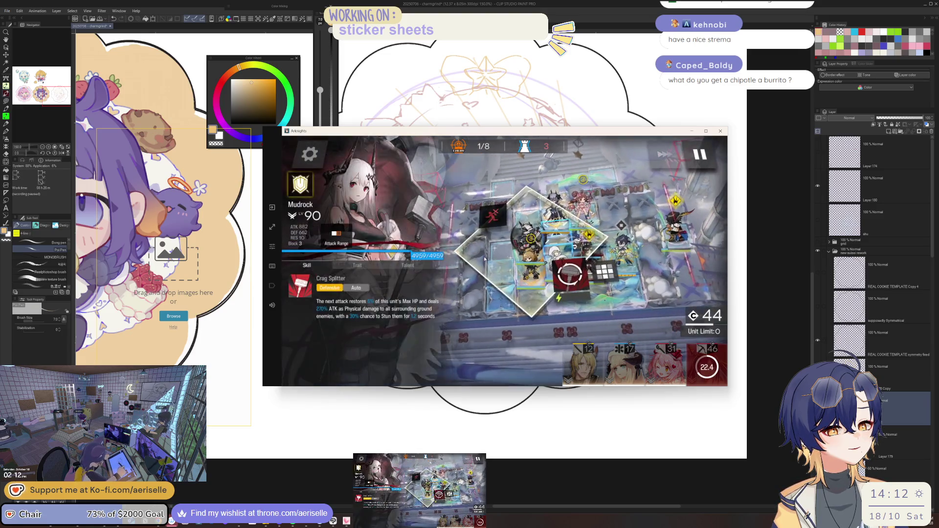
click(642, 306)
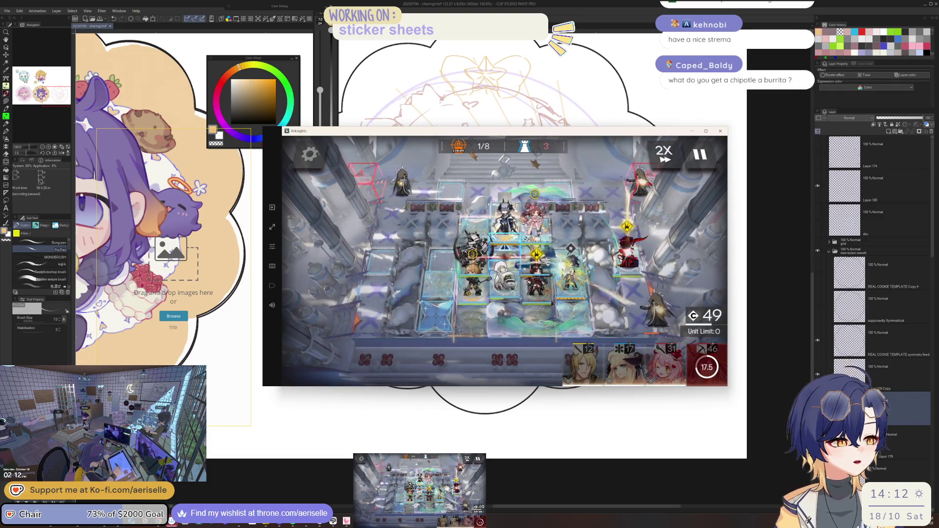
Check Thorns's and Ines's ranges, then deploy Goldenglow on the upper-left tile facing right
click(567, 284)
click(566, 289)
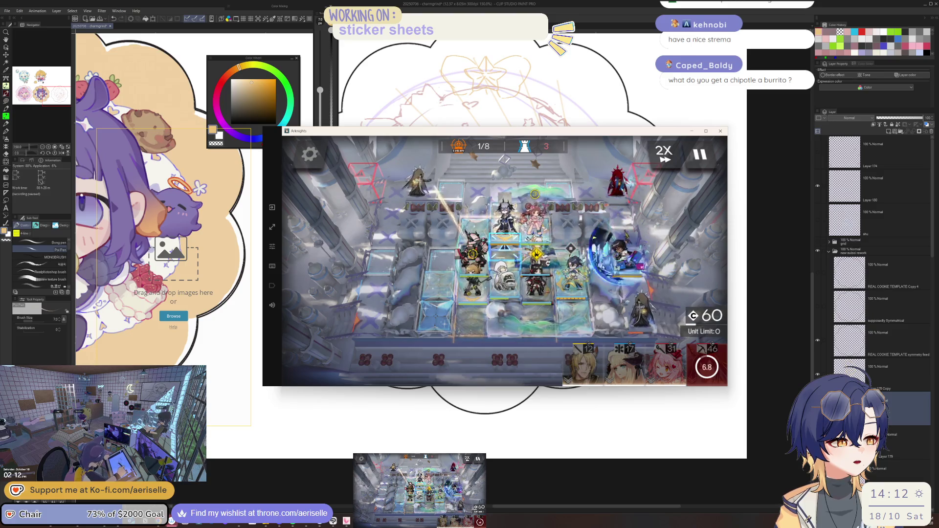
click(560, 281)
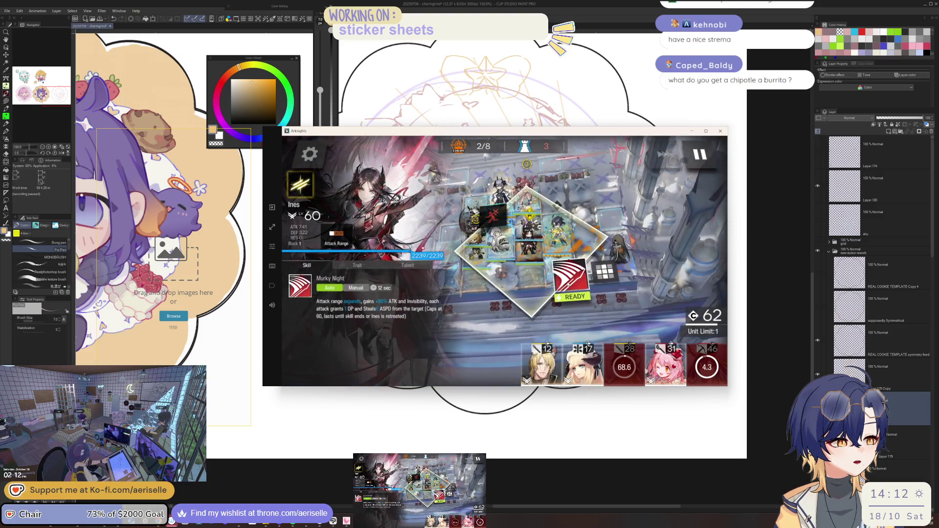
click(567, 290)
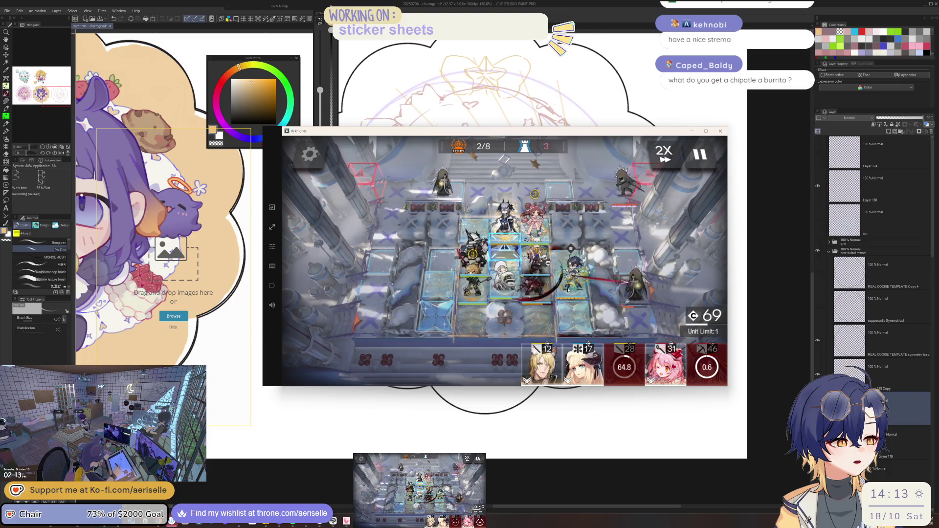
click(592, 316)
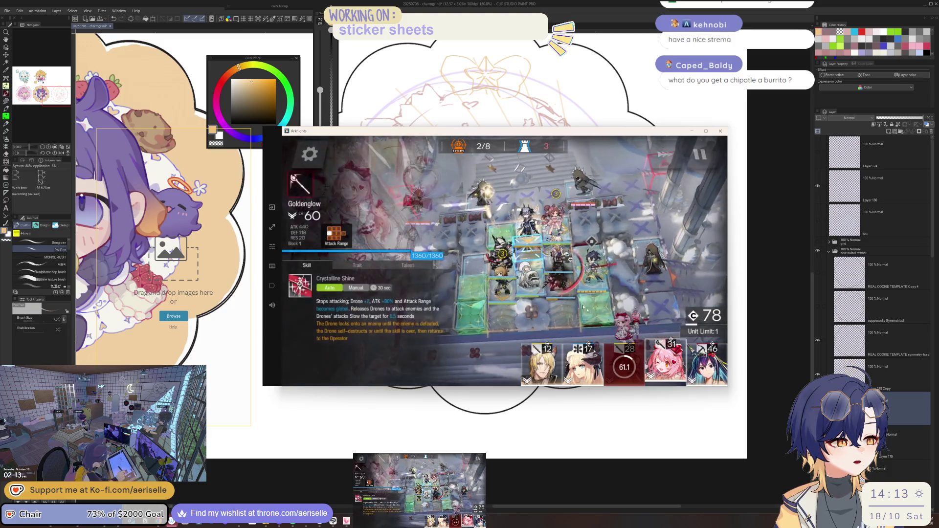
mouse_move(592, 314)
mouse_down()
mouse_move(479, 220)
mouse_move(514, 214)
mouse_up()
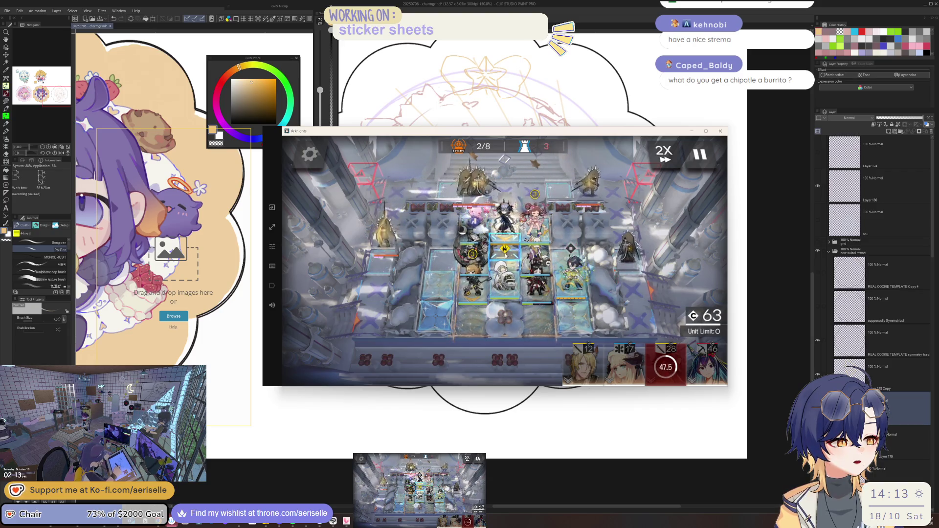
Check several operators' panels and fire Shu's ready skill to finish the wave
click(567, 277)
click(565, 279)
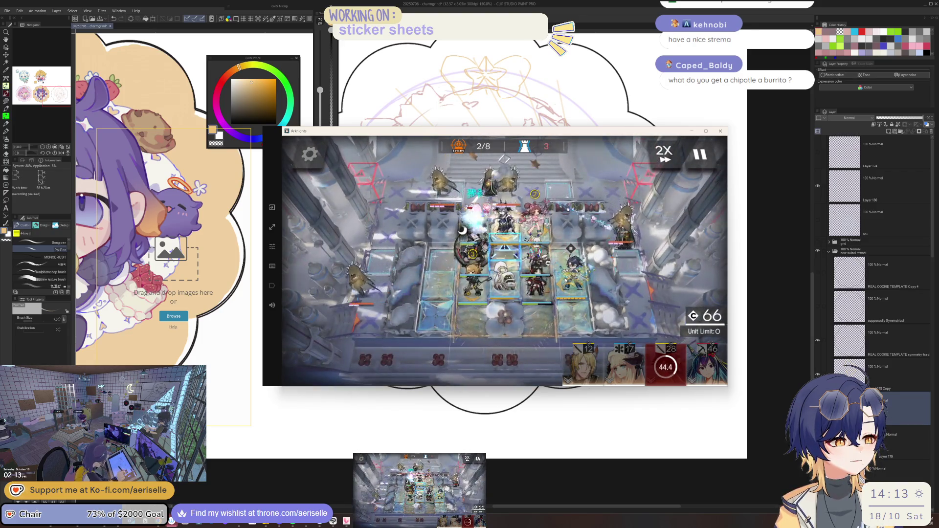
click(536, 266)
click(567, 276)
click(558, 275)
click(558, 275)
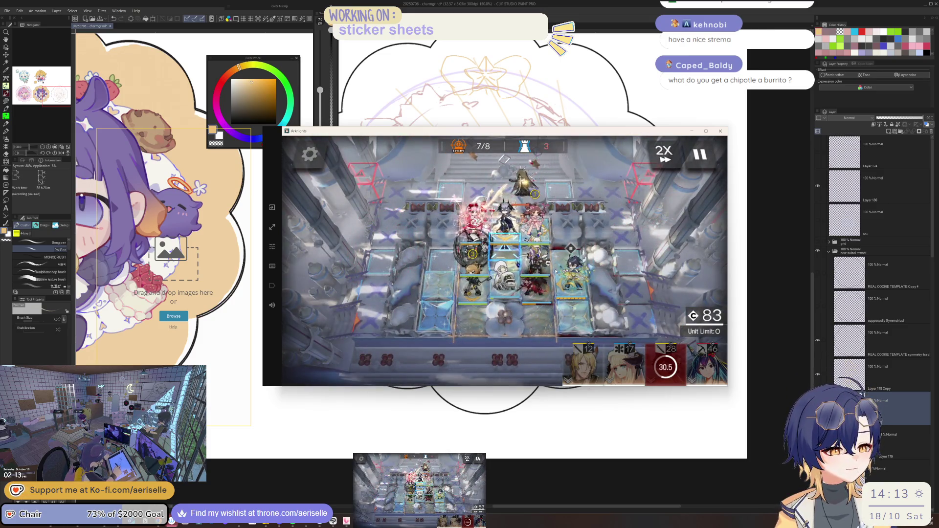
click(556, 271)
click(572, 279)
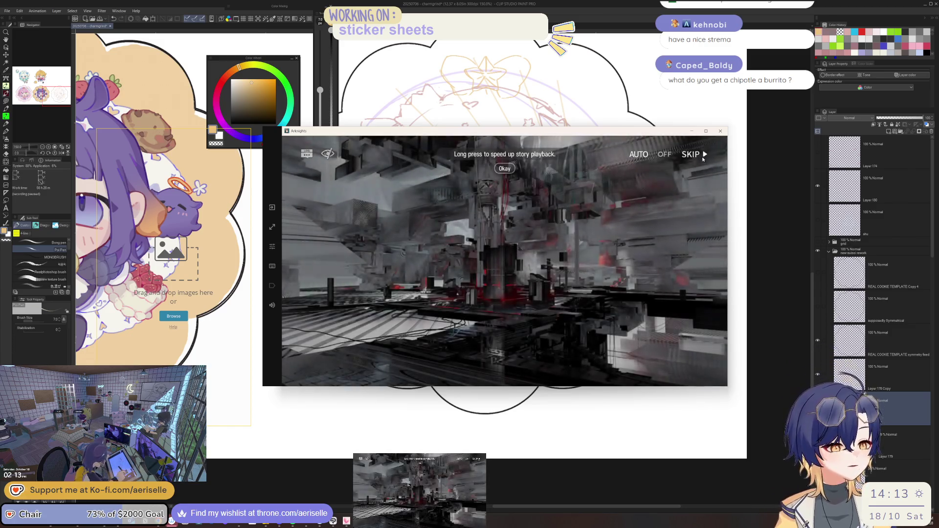
Skip the post-battle story, leave the results and return to the event main menu
click(702, 158)
click(560, 294)
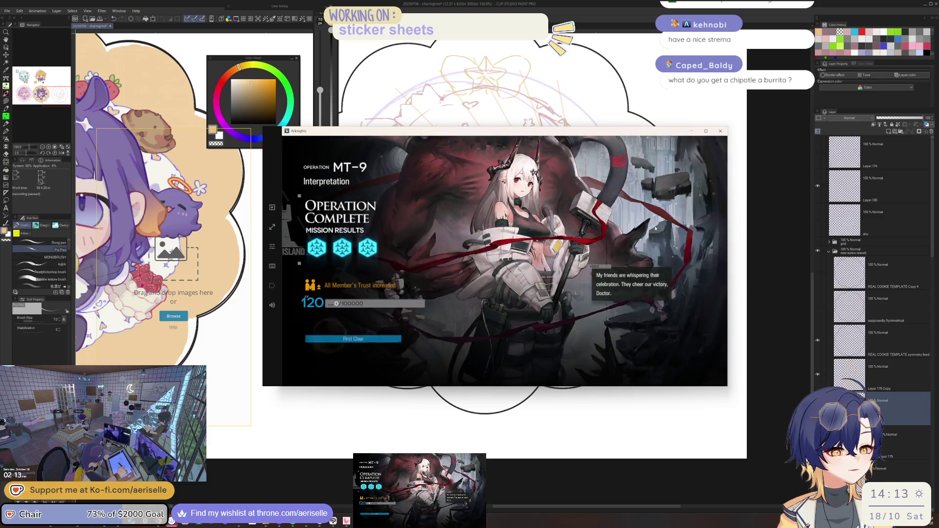
click(568, 237)
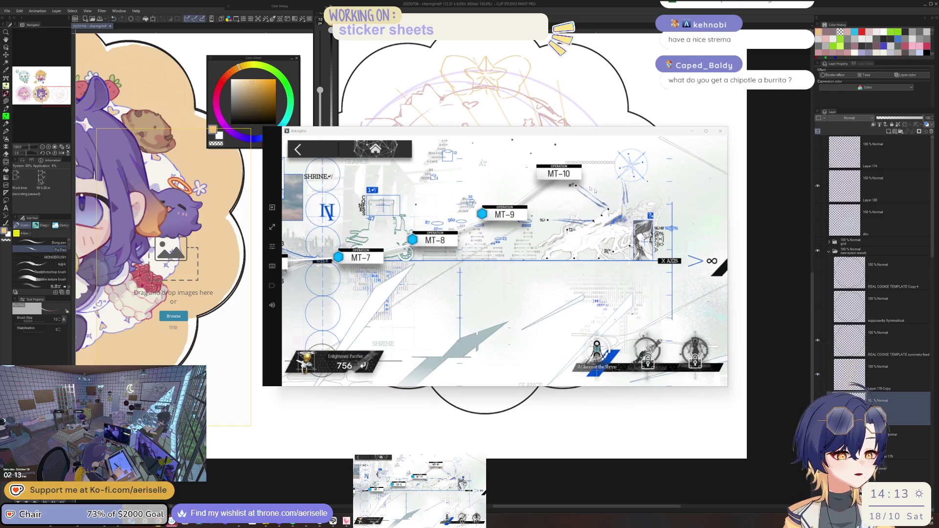
click(558, 173)
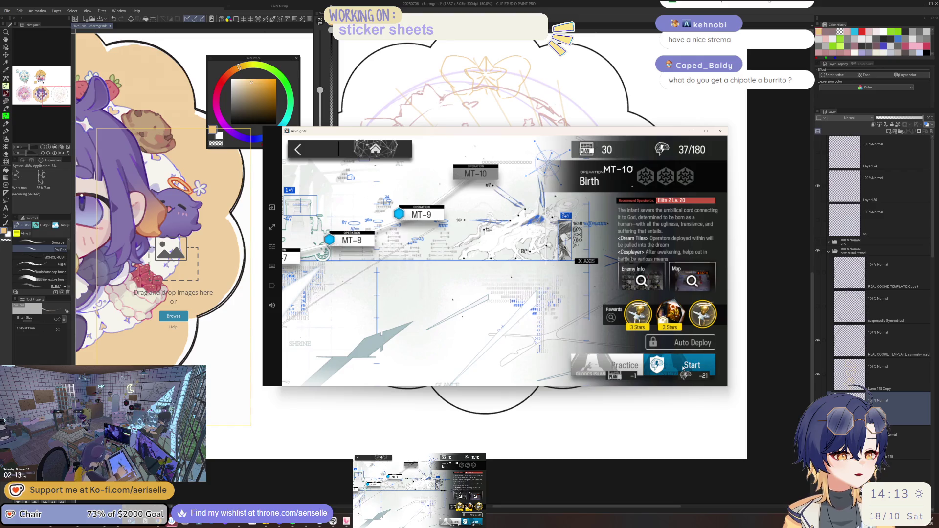
click(314, 150)
click(314, 150)
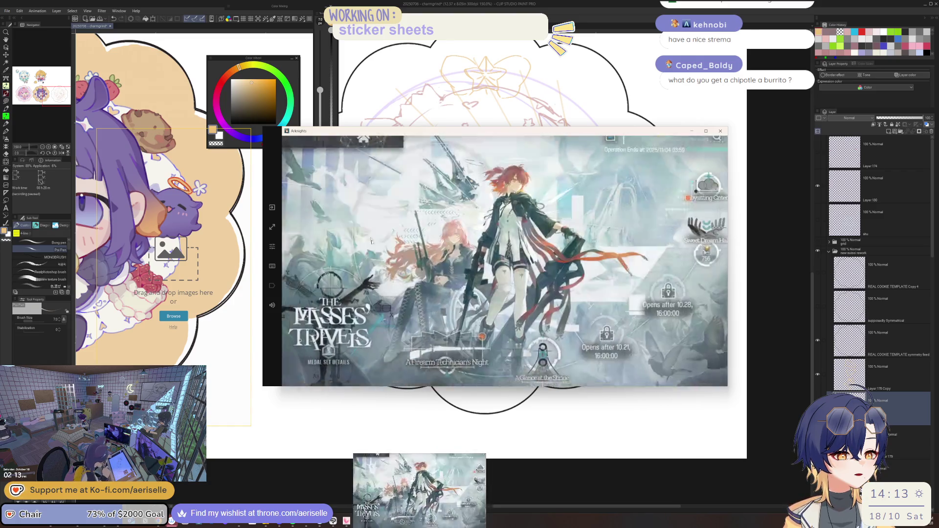
Take Mostima & Fiammetta's Raisin Cake and Idida's Dentist's Mirror orders in Firearm Technician's Night
click(500, 307)
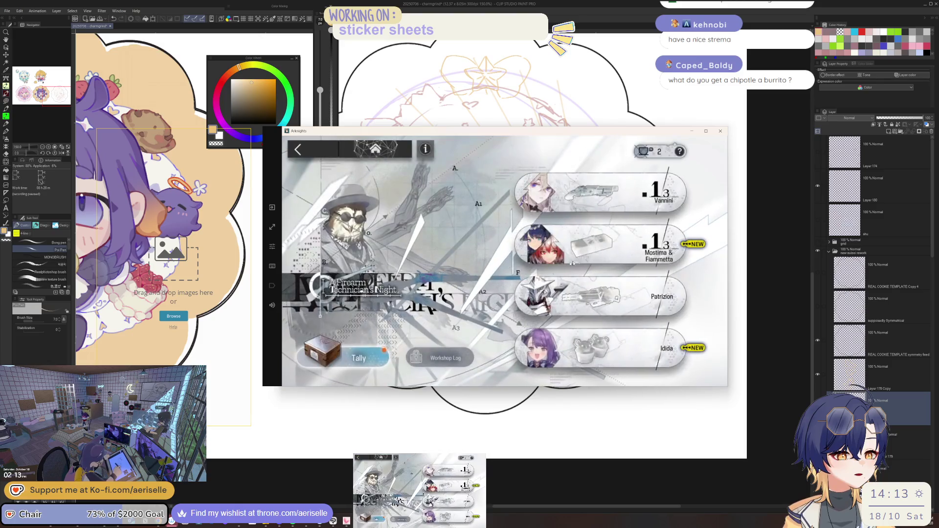
click(612, 241)
click(640, 354)
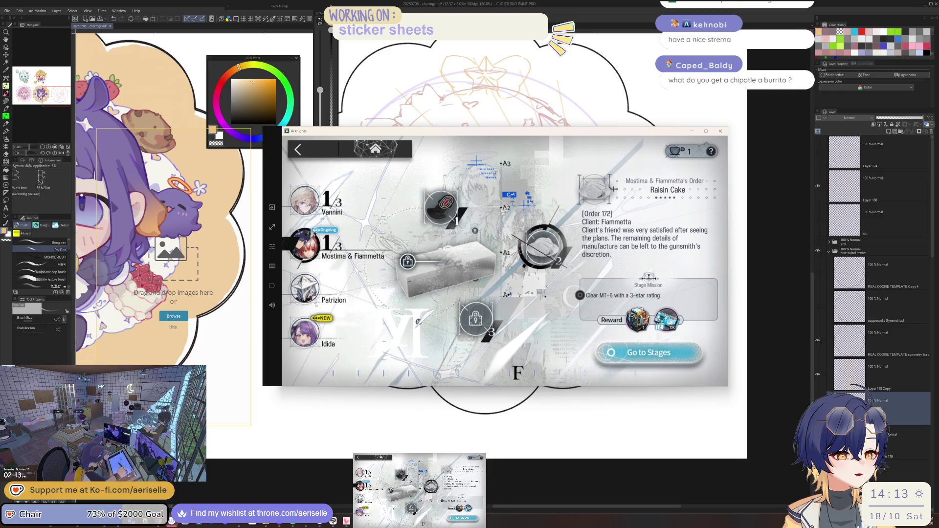
click(337, 342)
click(647, 355)
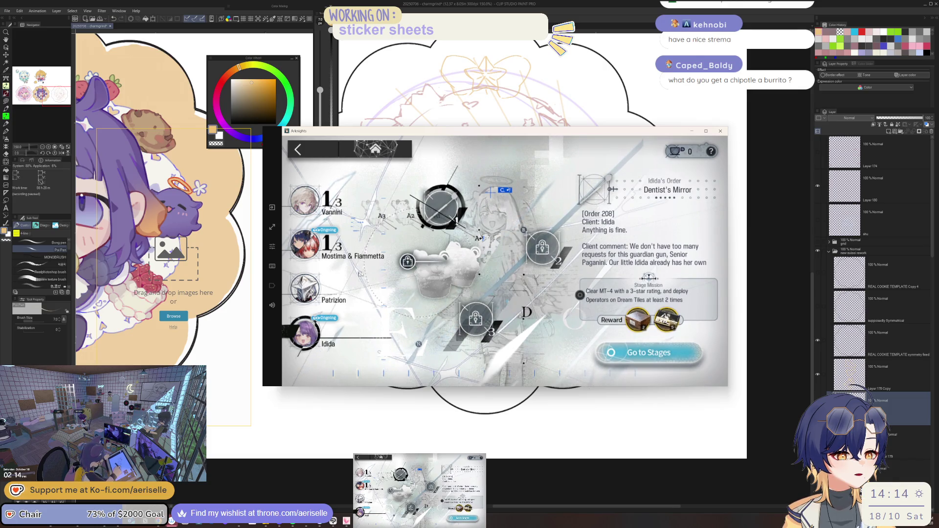
click(305, 289)
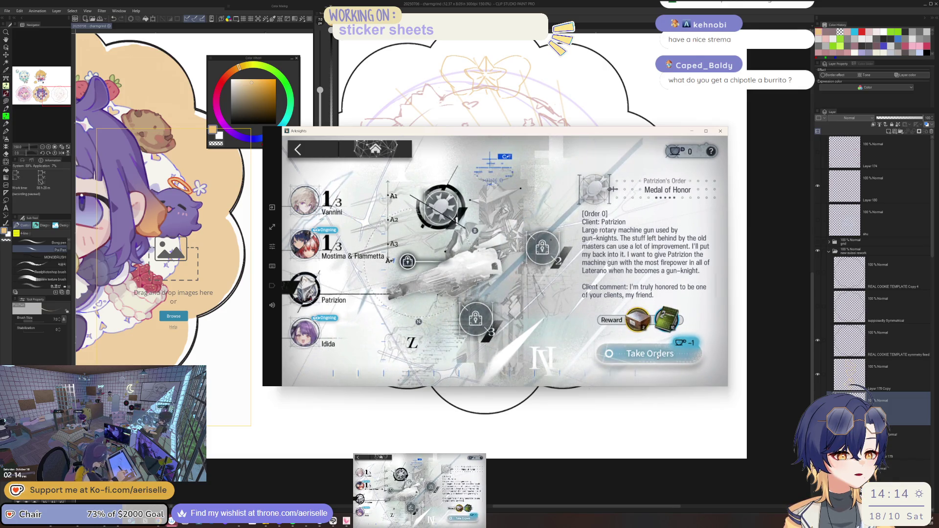
click(305, 244)
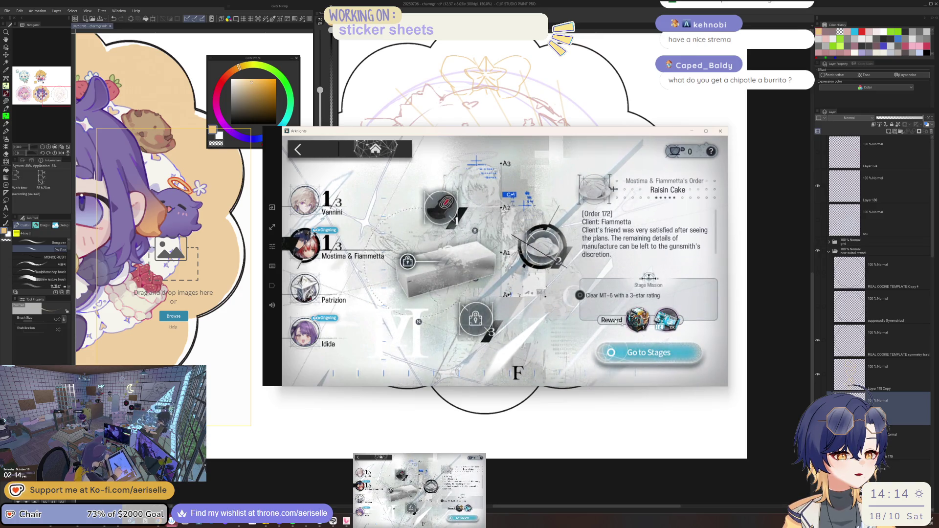
Head to MT-6 for the Raisin Cake order and launch it with Auto Deploy
click(677, 358)
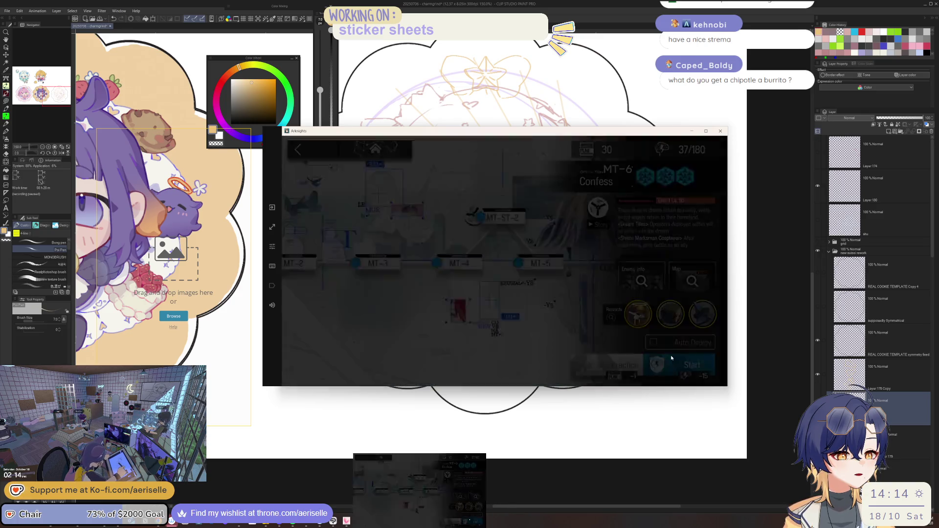
click(666, 339)
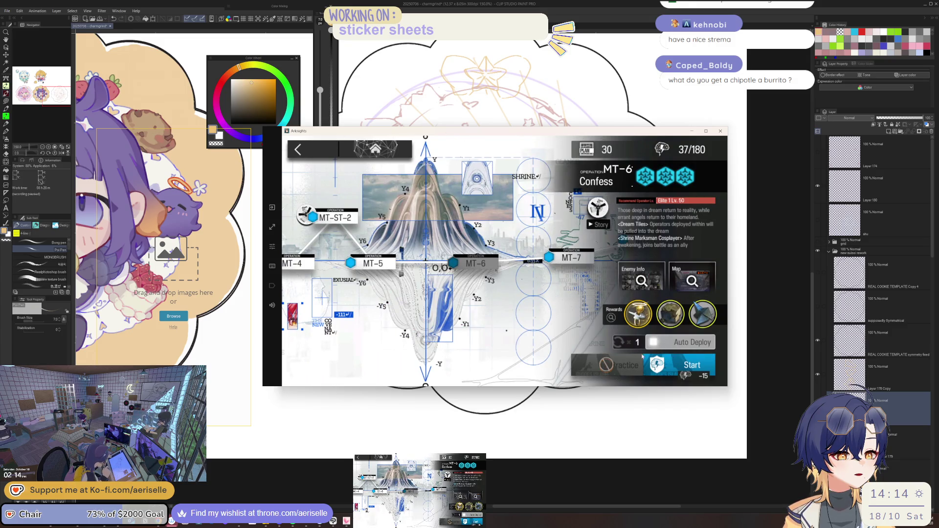
click(672, 366)
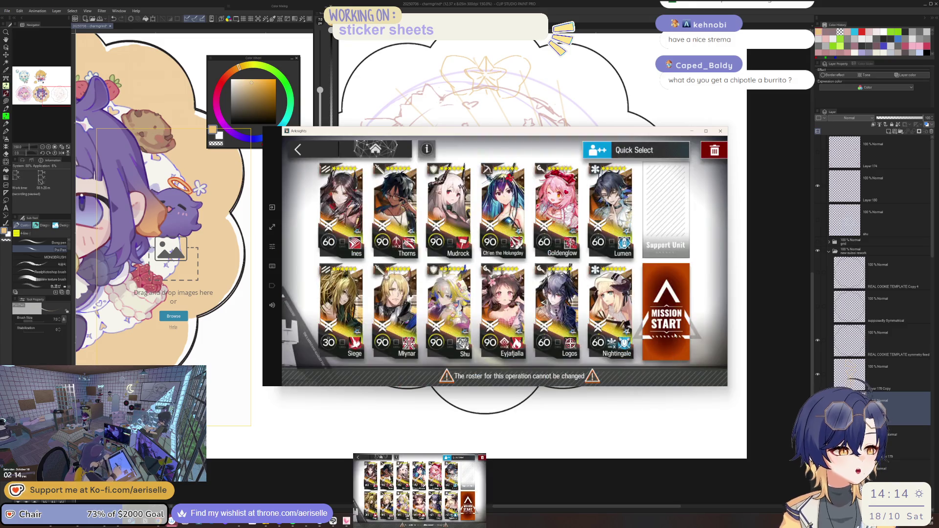
click(675, 335)
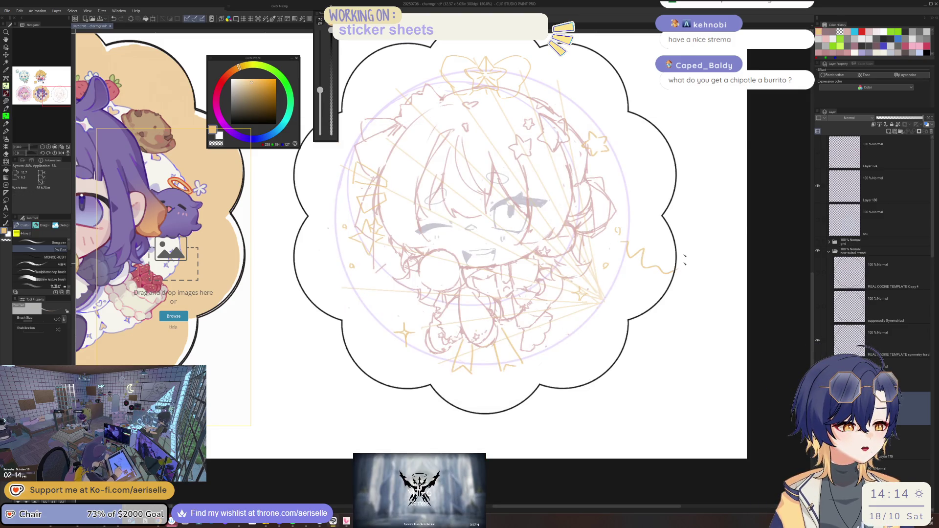
Recentre the chibi sketch, switch to the eraser, and load a recent PureRef reference board
drag(483, 333, 512, 370)
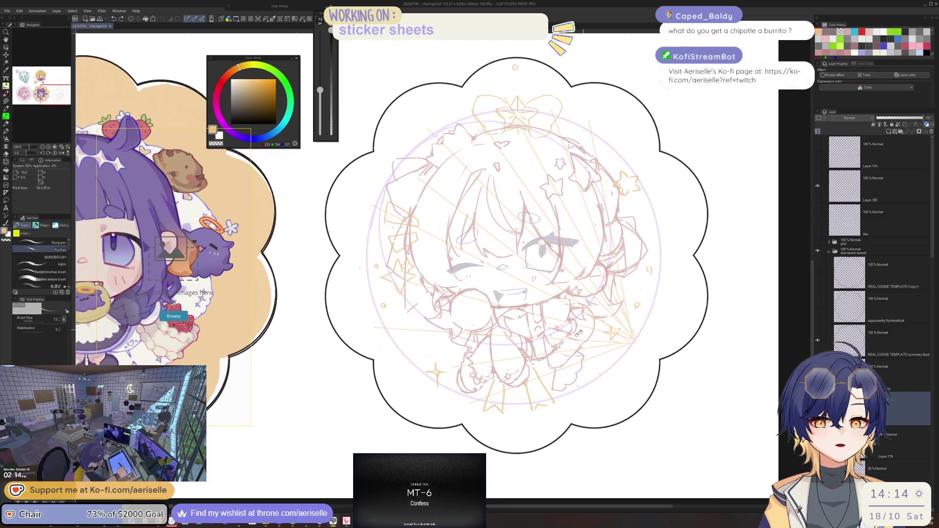
scroll(513, 370, up, 1)
key(e)
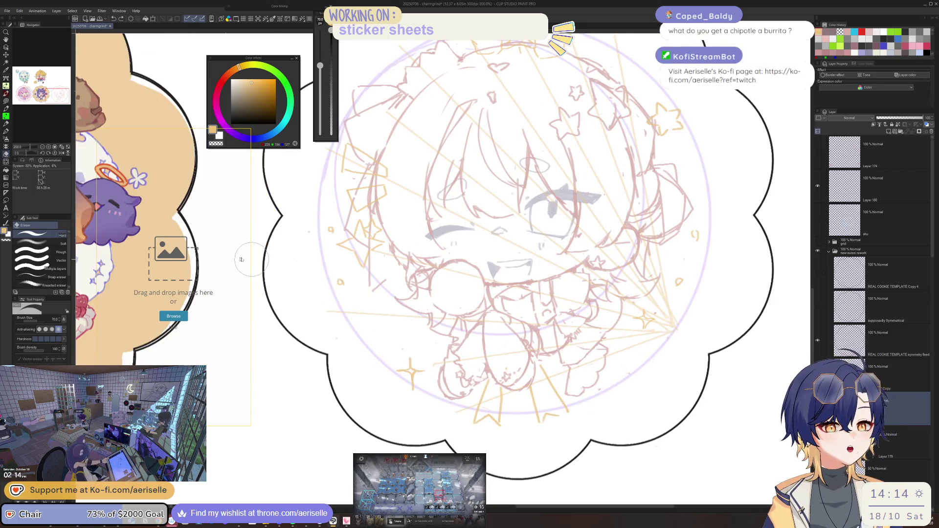
right_click(145, 243)
mouse_move(220, 392)
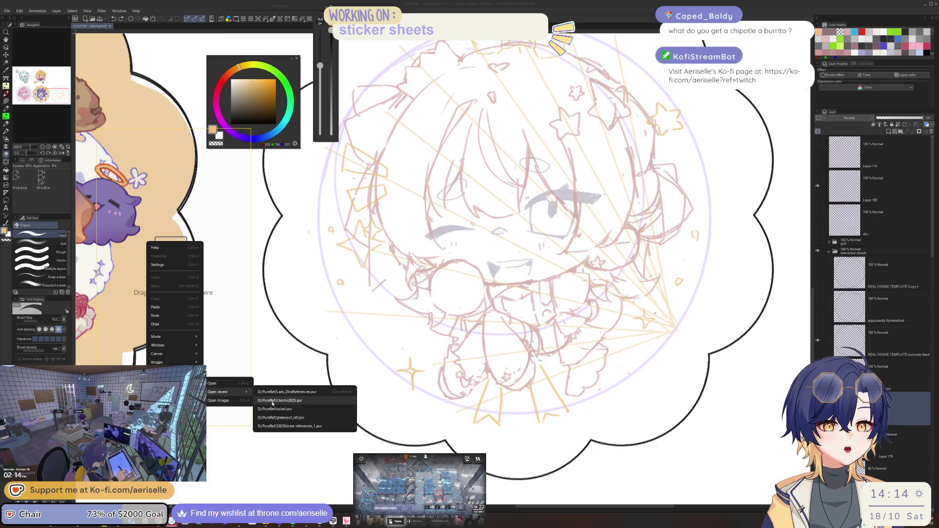
click(272, 402)
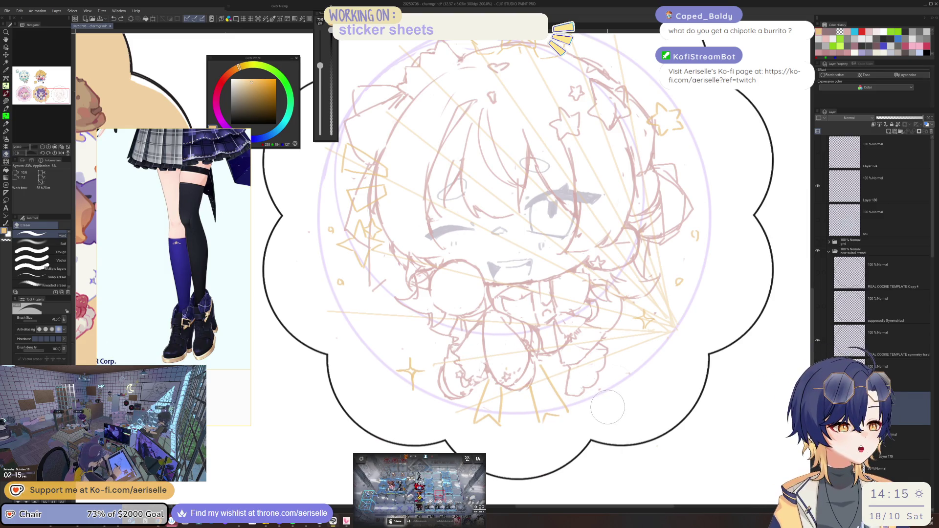
Recentre the sticker canvas and zoom PureRef onto the blue-haired girl's face and upper body
scroll(630, 359, down, 1)
drag(629, 359, 606, 372)
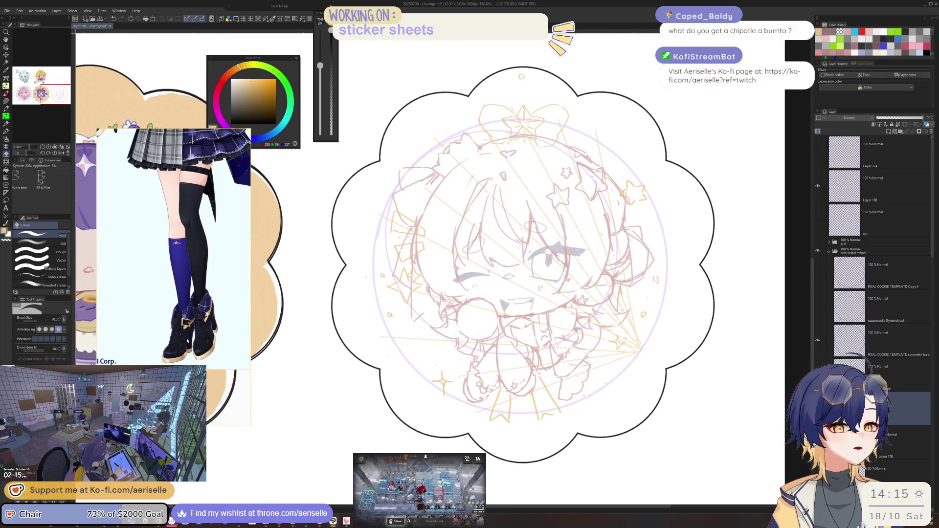
scroll(211, 251, down, 3)
scroll(212, 251, up, 2)
scroll(211, 251, up, 1)
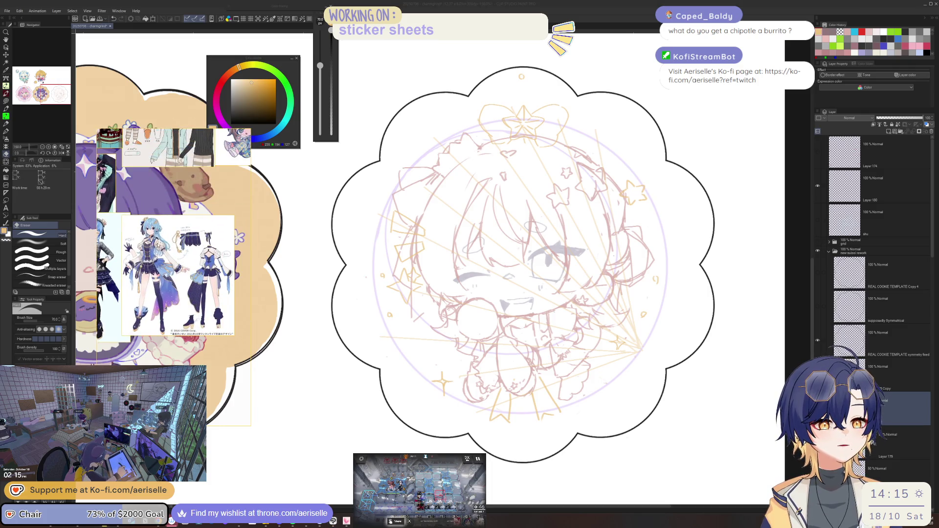
scroll(208, 246, up, 2)
scroll(205, 240, up, 1)
scroll(201, 235, up, 1)
scroll(205, 238, up, 1)
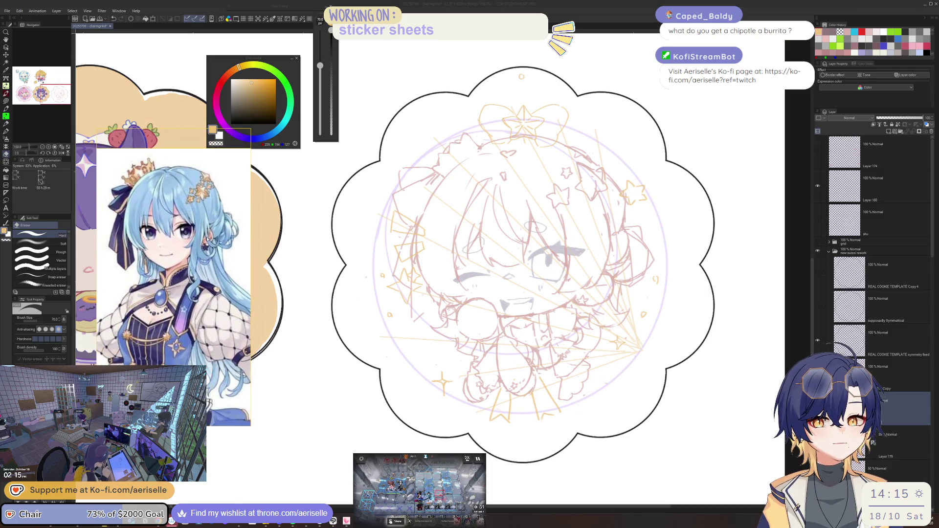
scroll(211, 240, up, 1)
scroll(219, 244, up, 1)
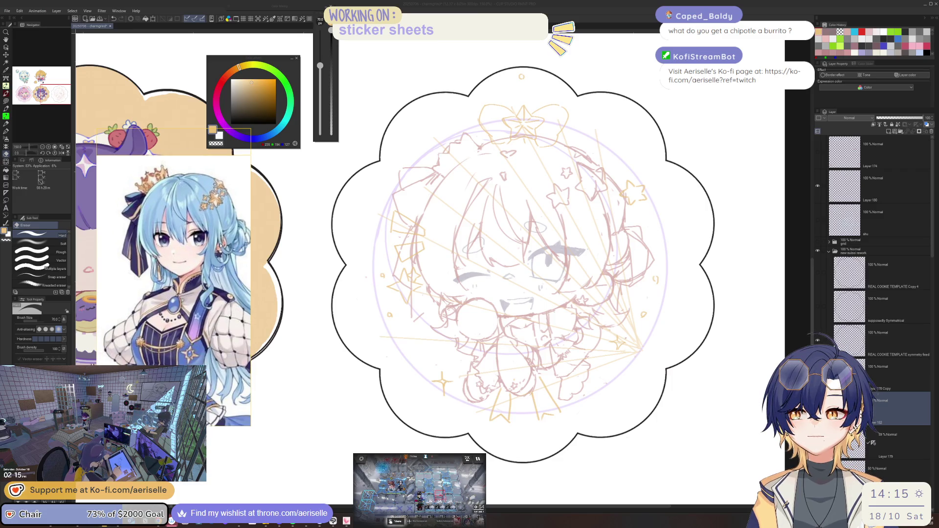
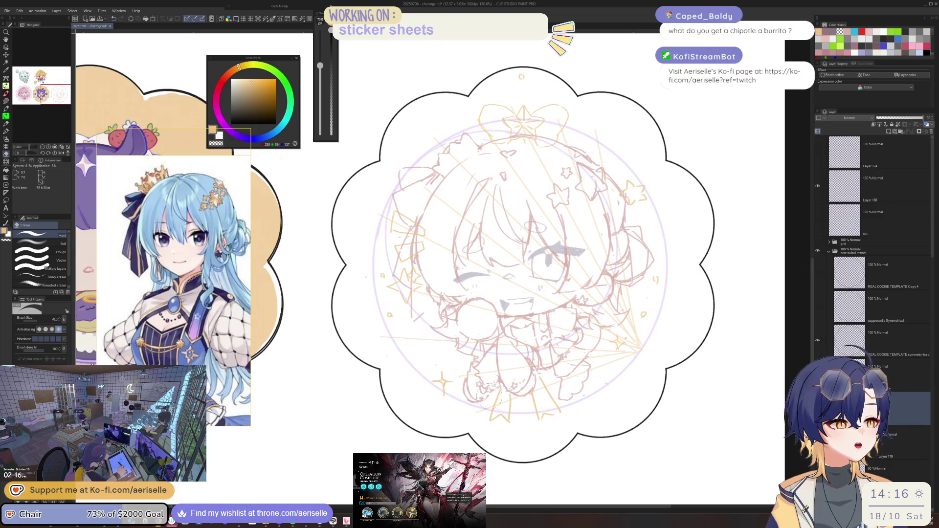
Shrink the eraser and switch to the thin Poi Pen at size 7, undoing a stray stroke
key(bracketleft)
key(bracketleft)
key(bracketleft)
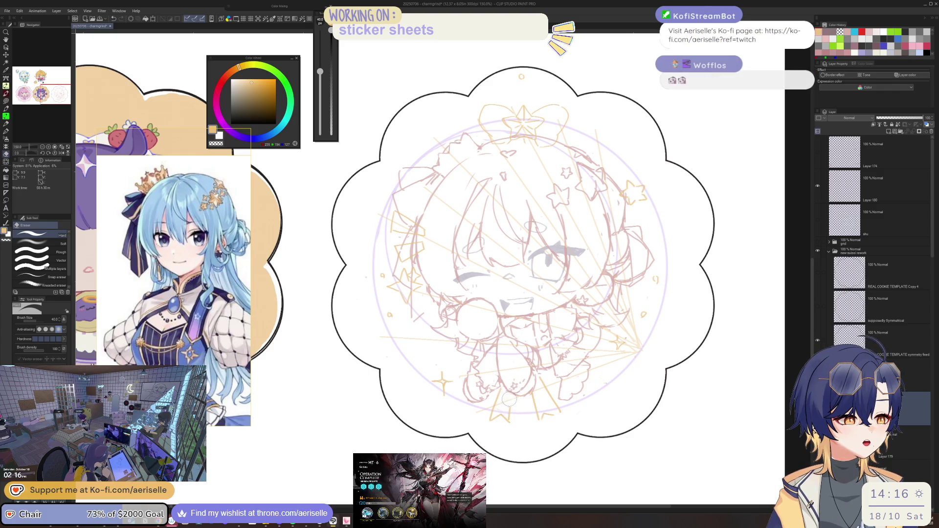
key(p)
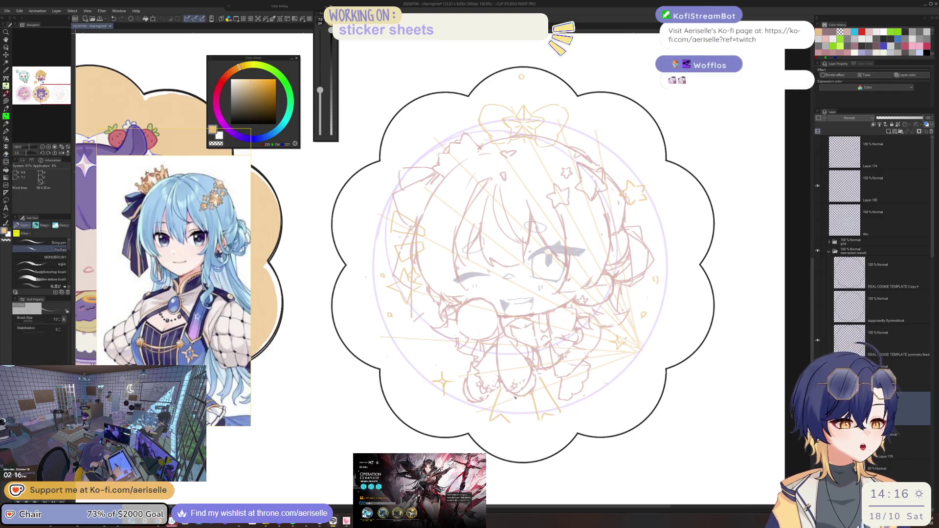
drag(513, 391, 512, 423)
key(ctrl+z)
key(e)
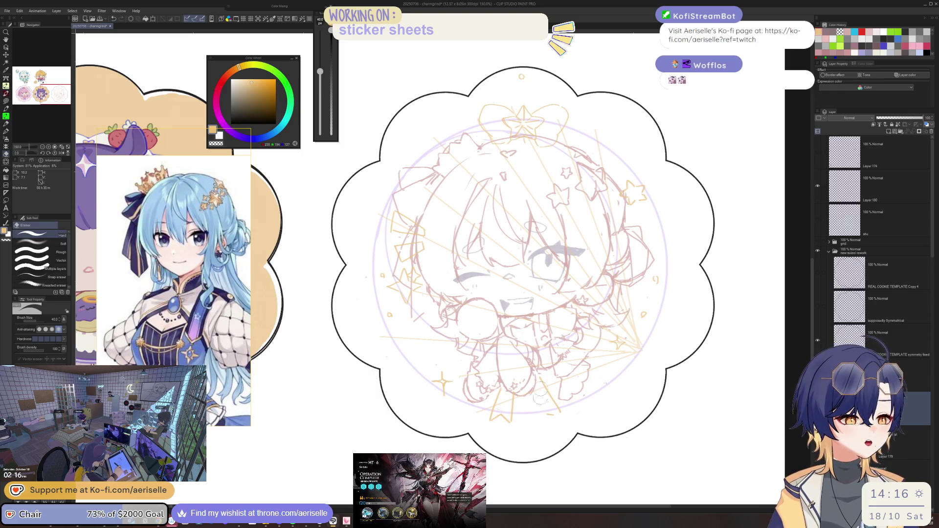
key(p)
Draw thin vertical strokes below the character, a lower-left zigzag and right-side vertical strokes
drag(532, 395, 536, 419)
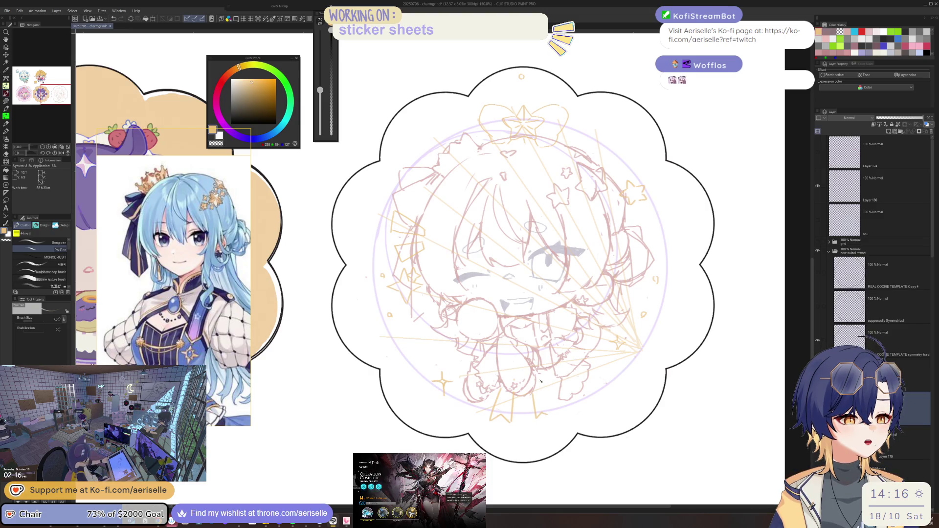
drag(541, 376, 554, 417)
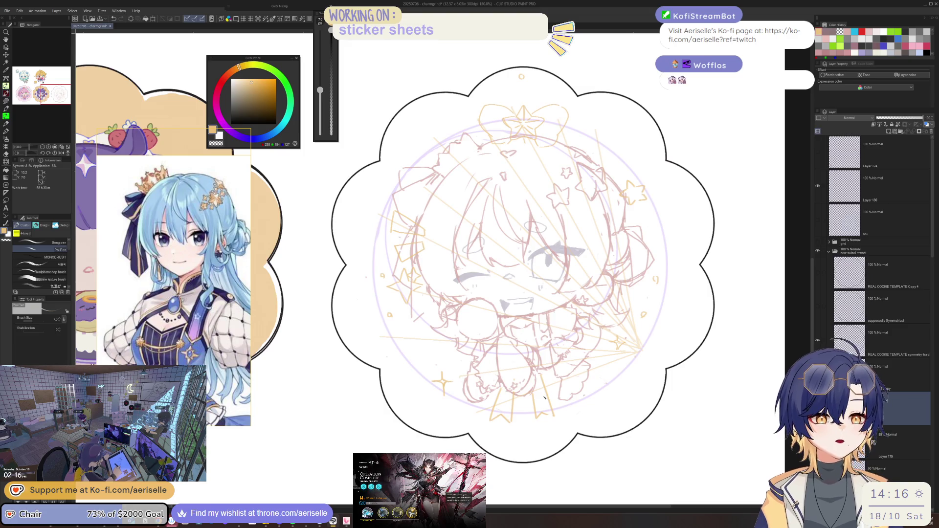
mouse_move(386, 418)
mouse_down()
mouse_move(406, 371)
mouse_move(467, 447)
mouse_up()
drag(643, 384, 645, 403)
drag(652, 343, 651, 375)
drag(668, 343, 663, 420)
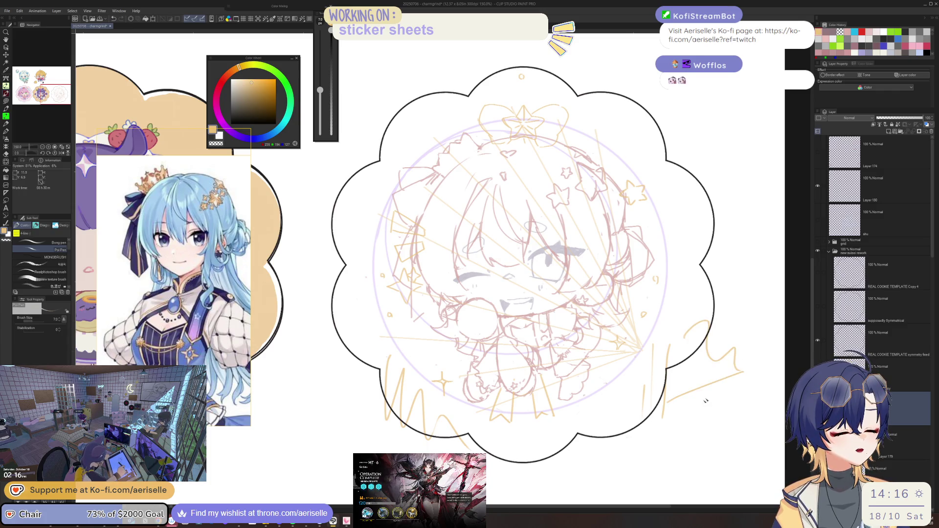
drag(672, 435, 750, 384)
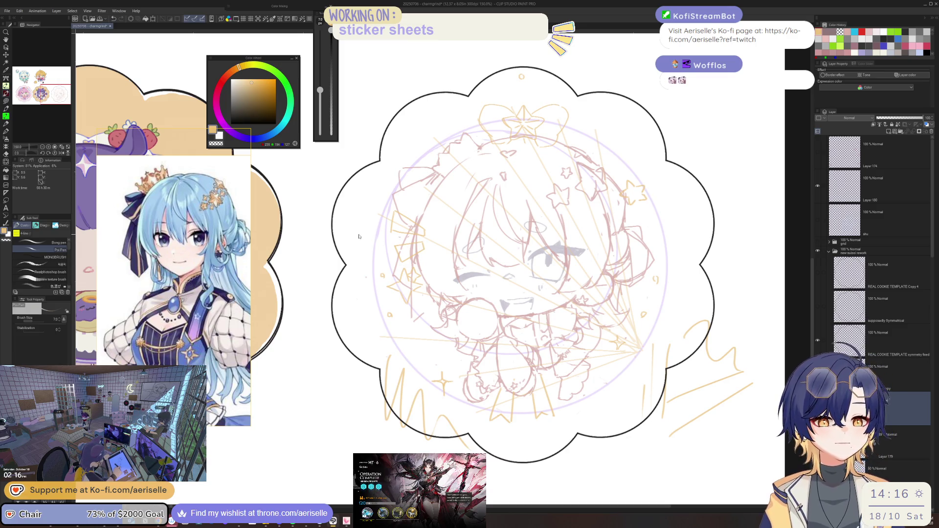
key(ctrl+z)
key(ctrl+z)
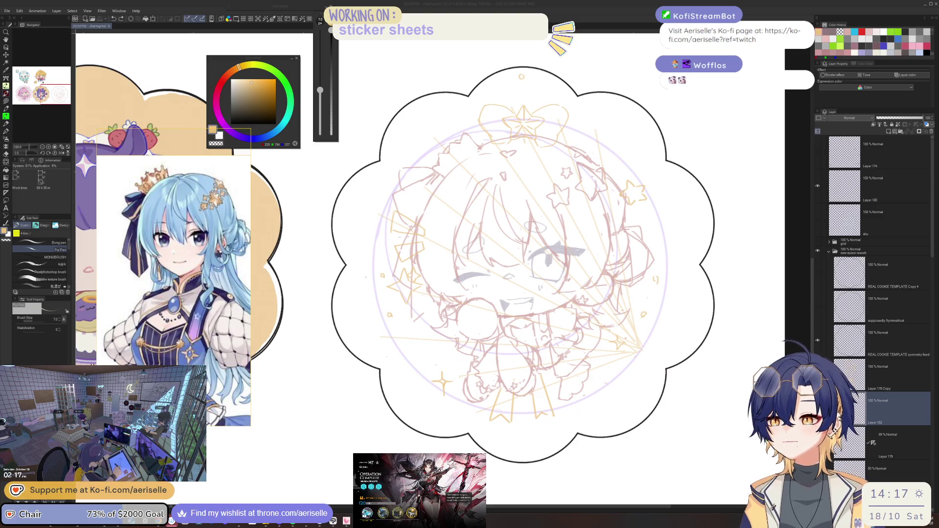
Bring the Arknights game window to the front from the taskbar
click(419, 489)
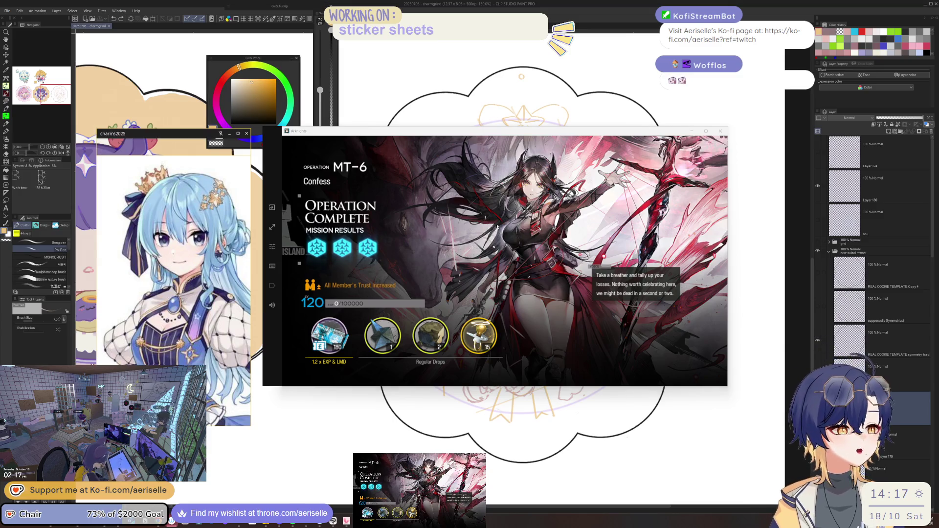
Leave the results screen and collect Mostima's order reward in A Firearm Technician's Night
click(493, 227)
mouse_move(529, 136)
mouse_down()
mouse_move(565, 204)
mouse_move(556, 168)
mouse_up()
click(581, 330)
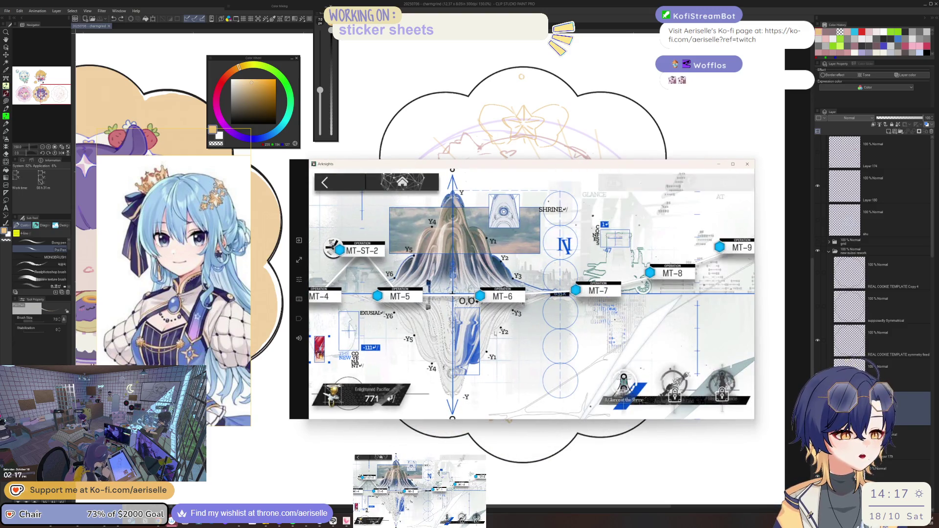
click(671, 250)
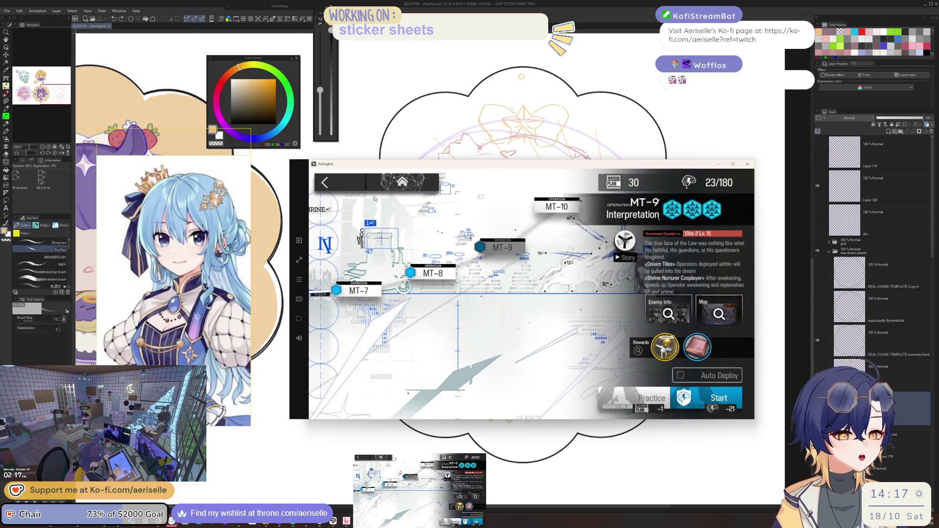
click(351, 183)
click(350, 184)
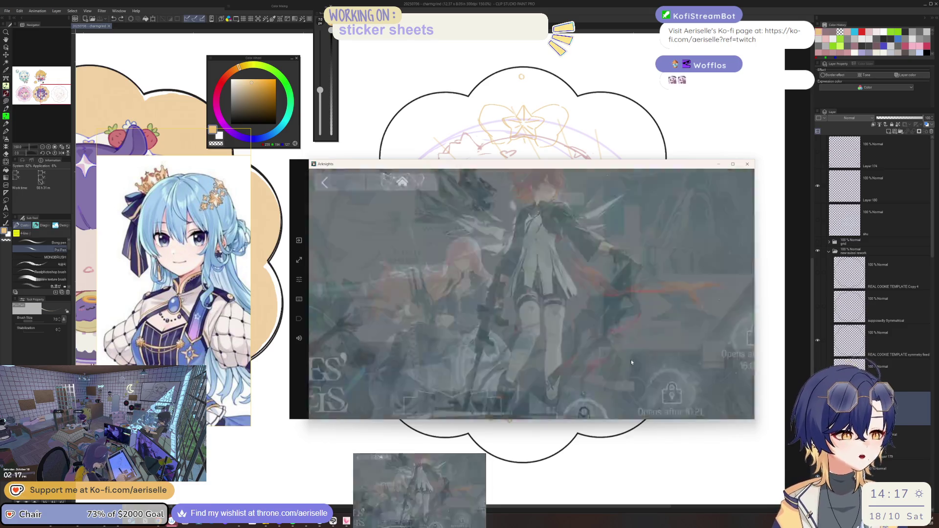
click(604, 263)
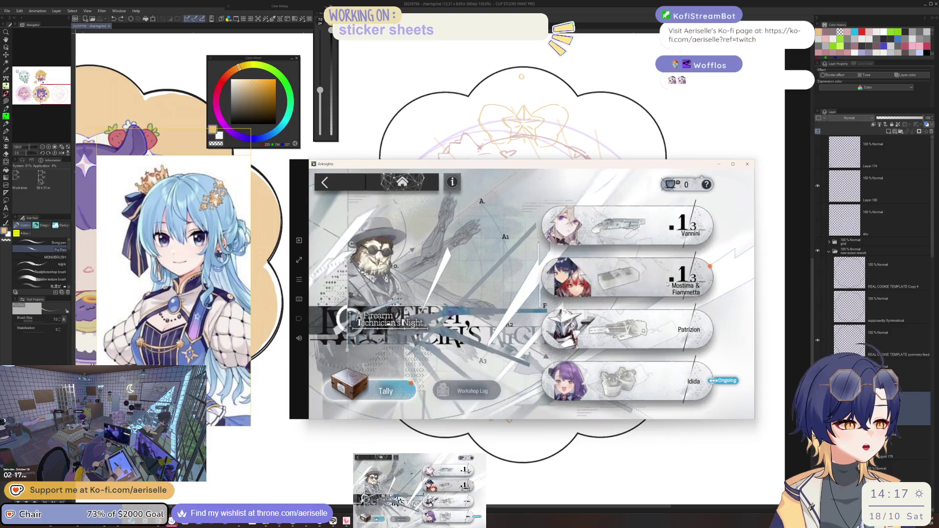
click(631, 384)
click(600, 384)
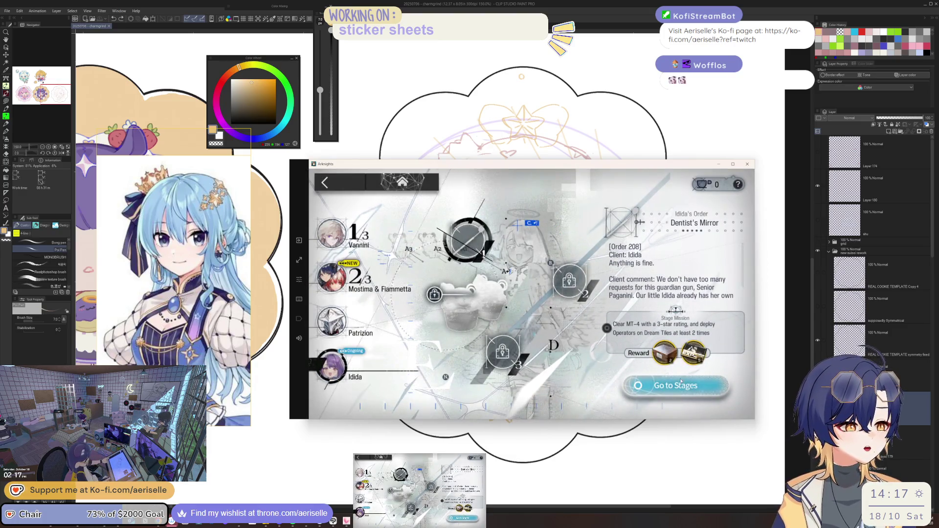
Preview the MT-4 map for Idida's order, then collect all Babysitting Criteria mission rewards
click(690, 395)
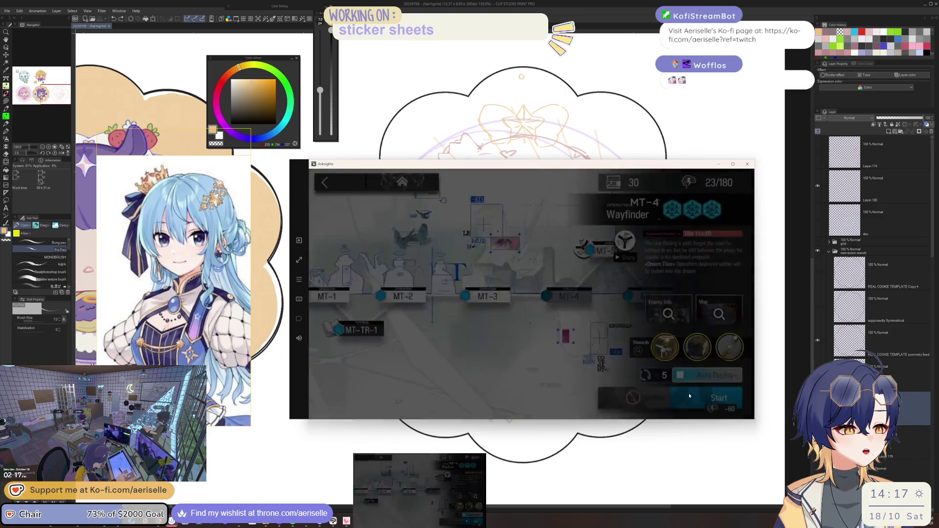
click(719, 311)
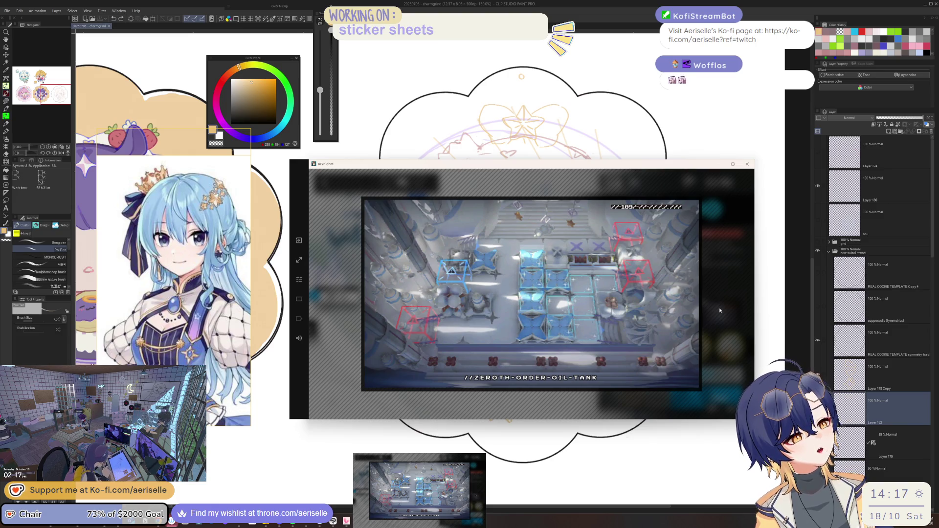
click(719, 310)
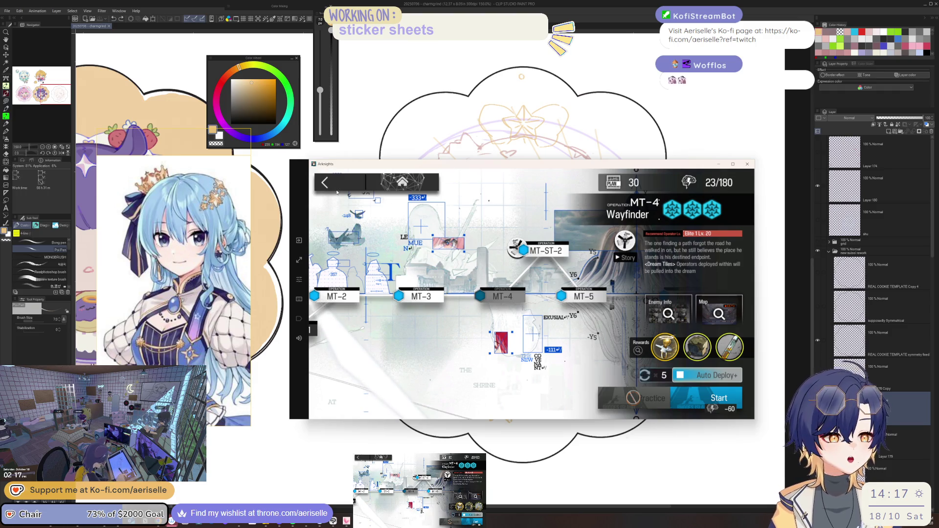
click(337, 191)
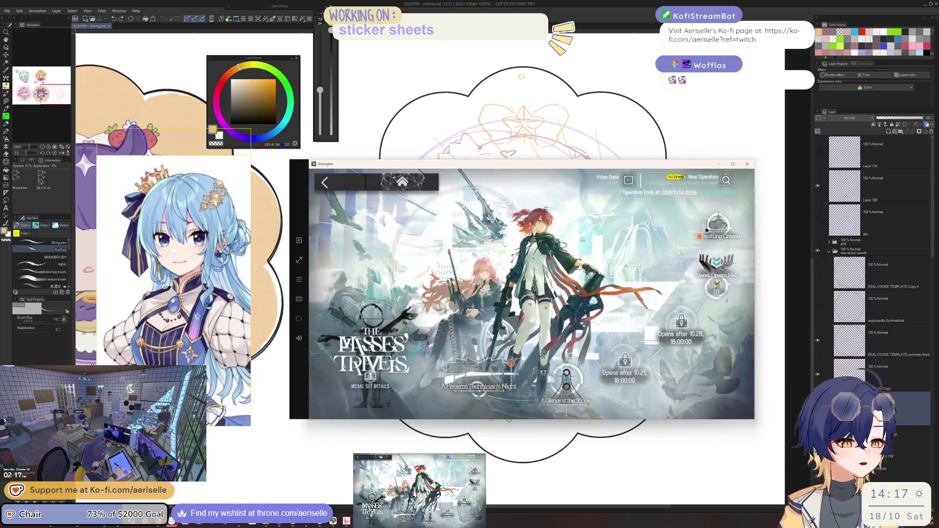
click(717, 227)
click(682, 231)
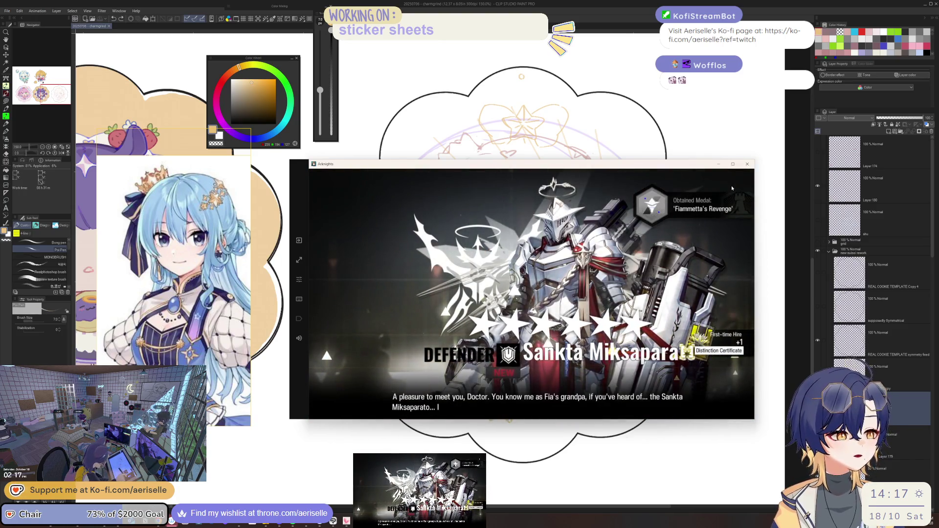
Dismiss the Sankta Miksaparato reveal and resources panel, returning to the event main screen
click(620, 282)
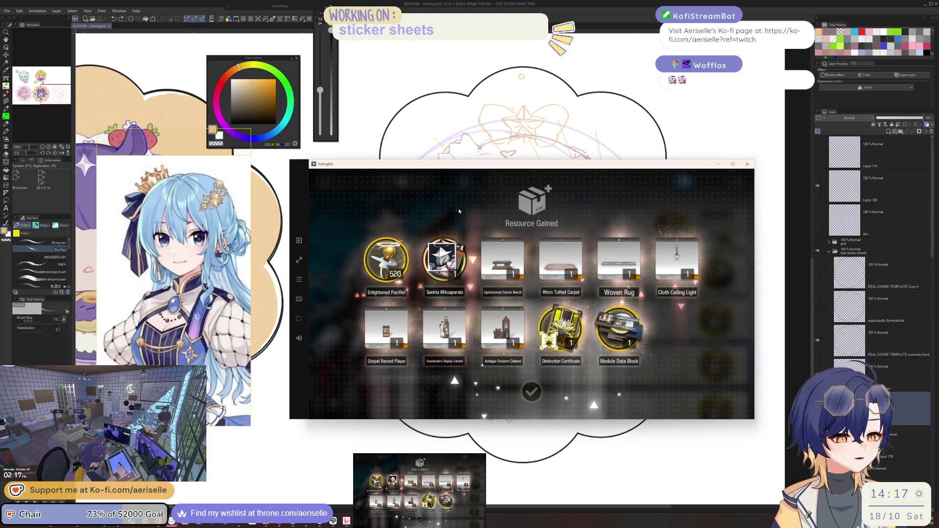
click(459, 211)
click(354, 183)
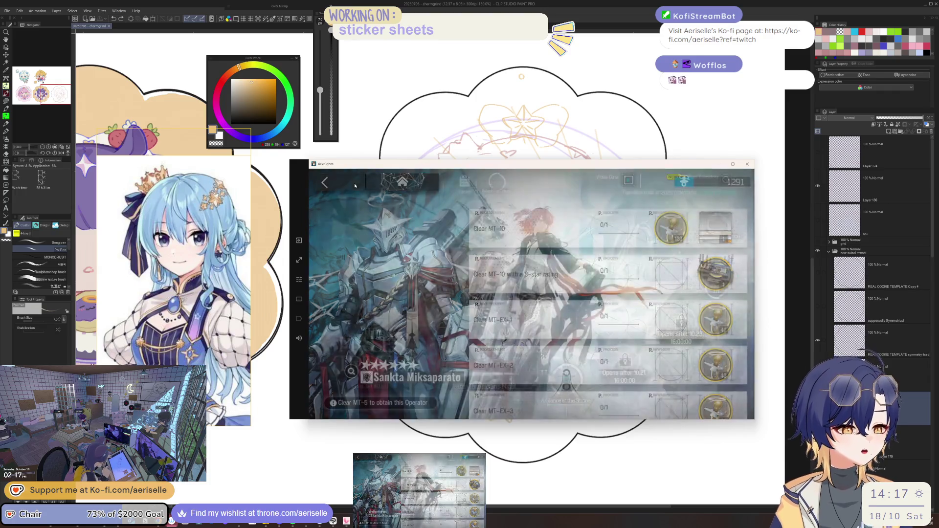
click(716, 228)
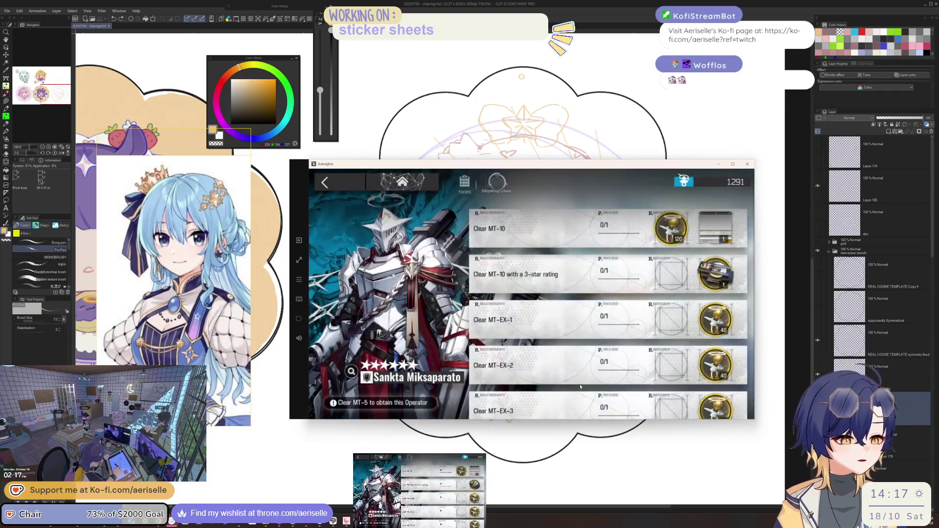
click(361, 189)
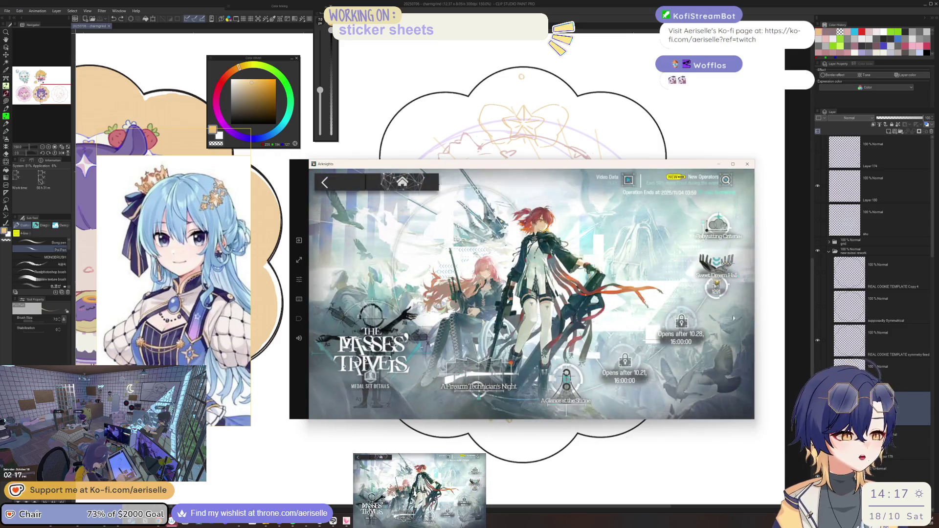
click(566, 384)
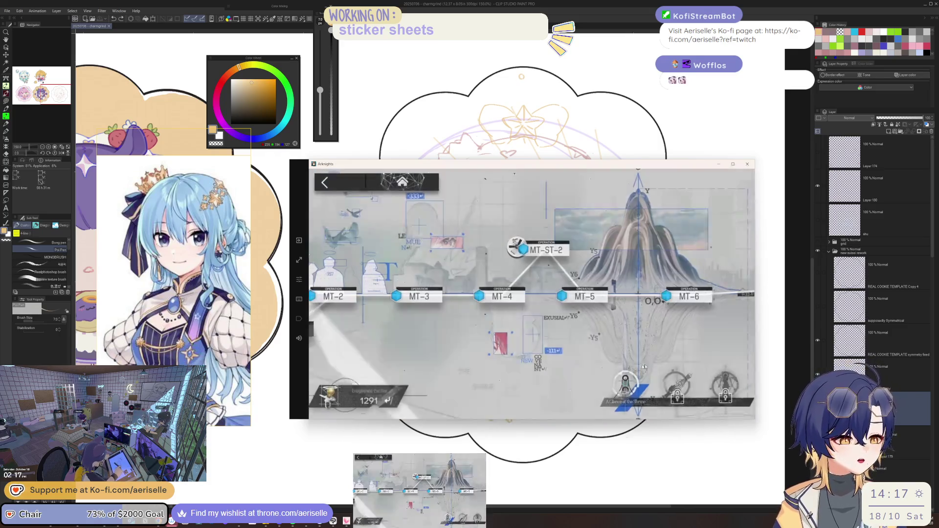
click(623, 386)
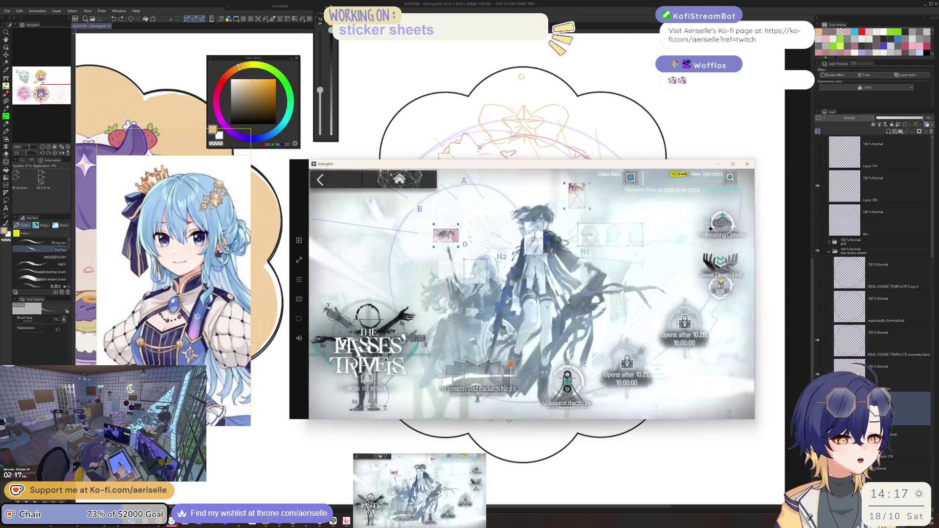
Accept the Old Pocket Watch order and claim the workshop tally's Firearm Working Gifts
click(498, 387)
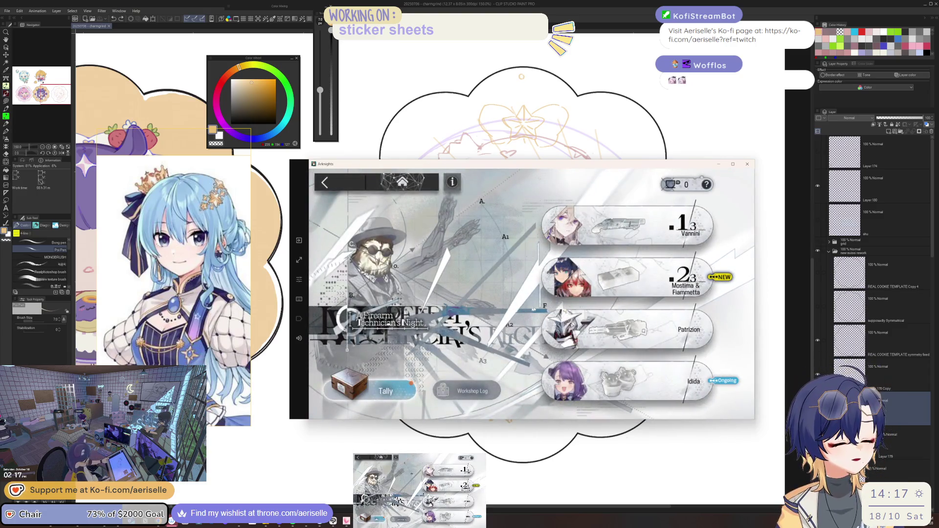
click(710, 278)
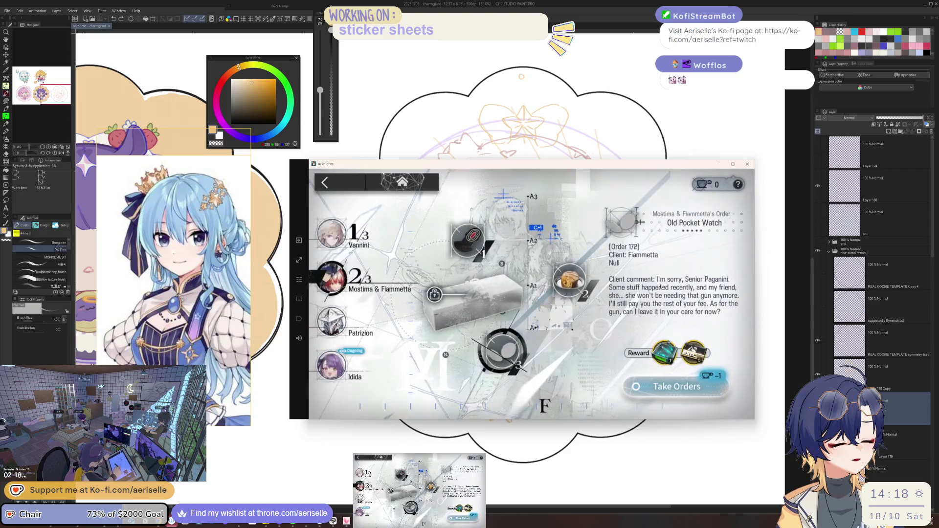
click(685, 391)
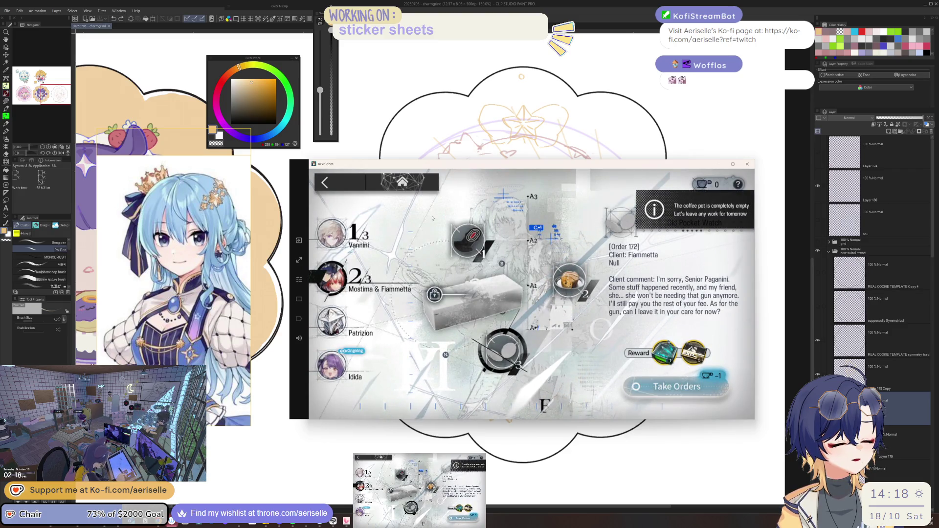
click(345, 181)
click(345, 184)
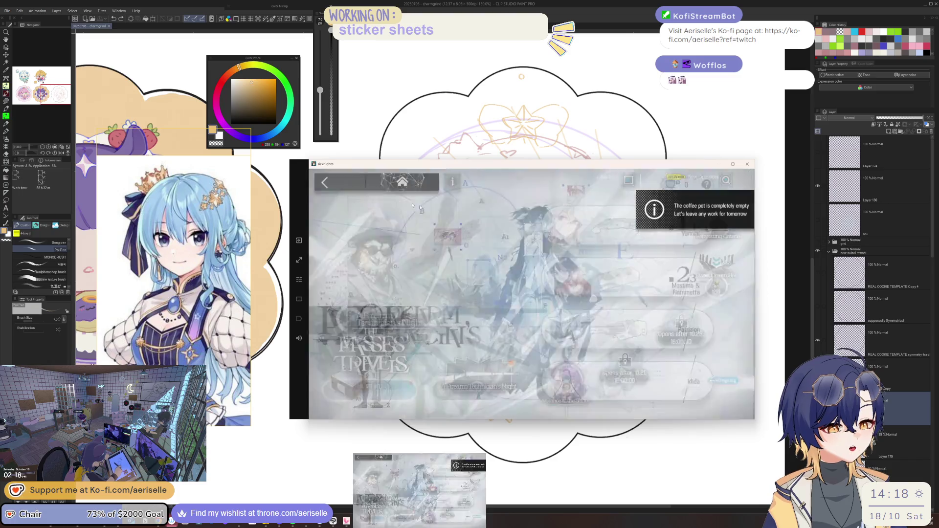
click(369, 398)
click(370, 399)
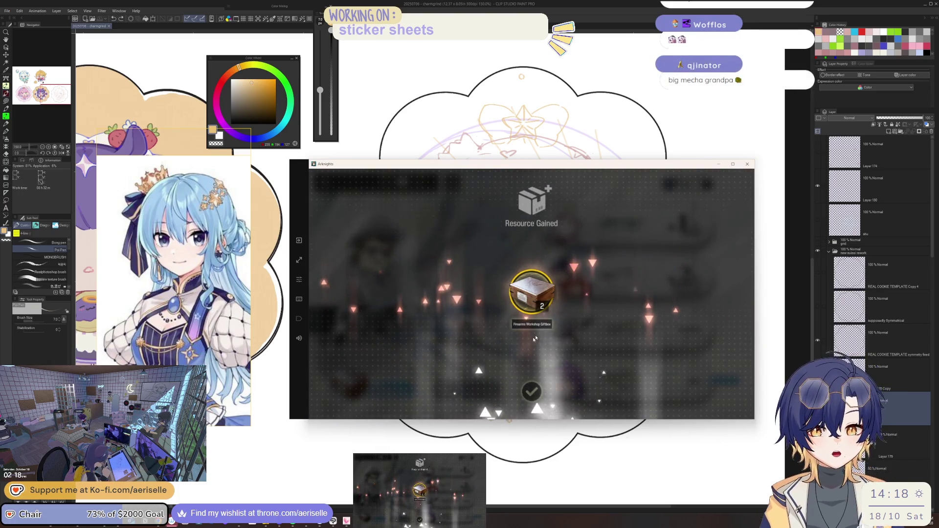
click(507, 371)
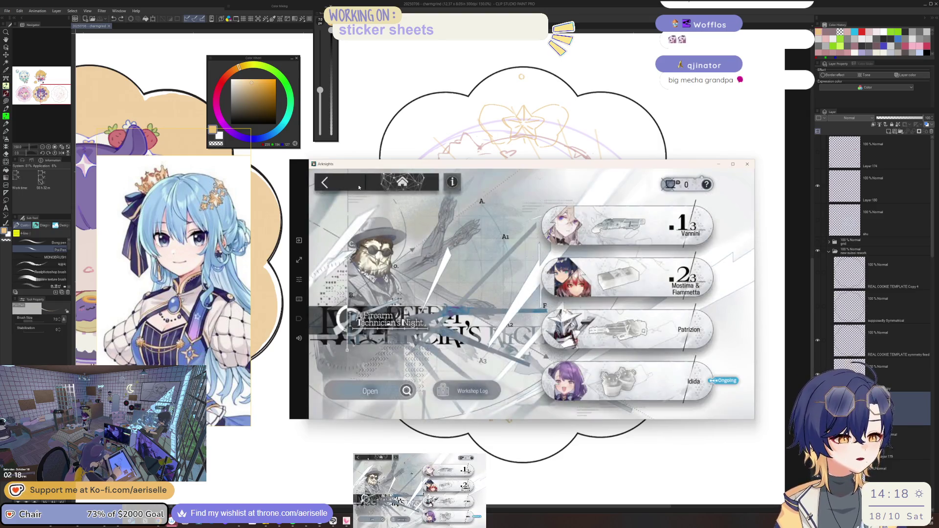
Open the A Glance at the Shrine map and view stage MT-10 Birth's details and map preview
click(359, 187)
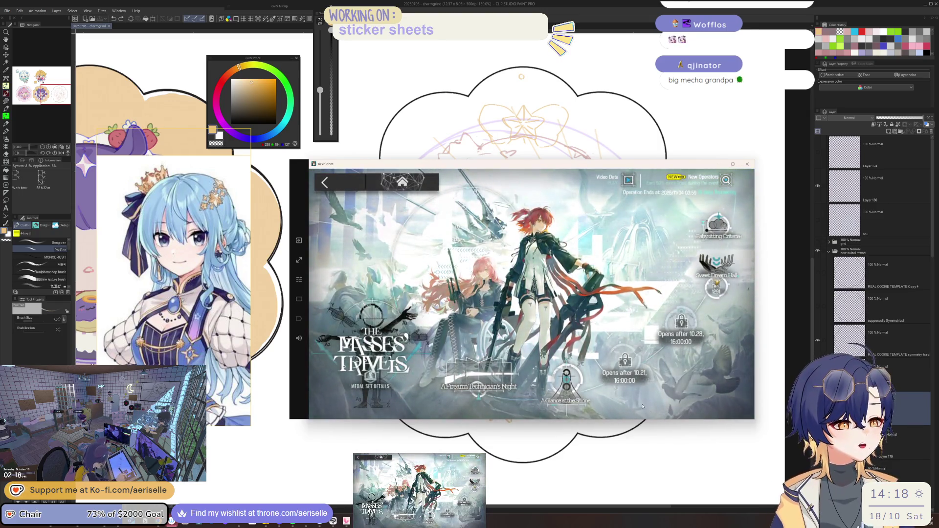
click(565, 384)
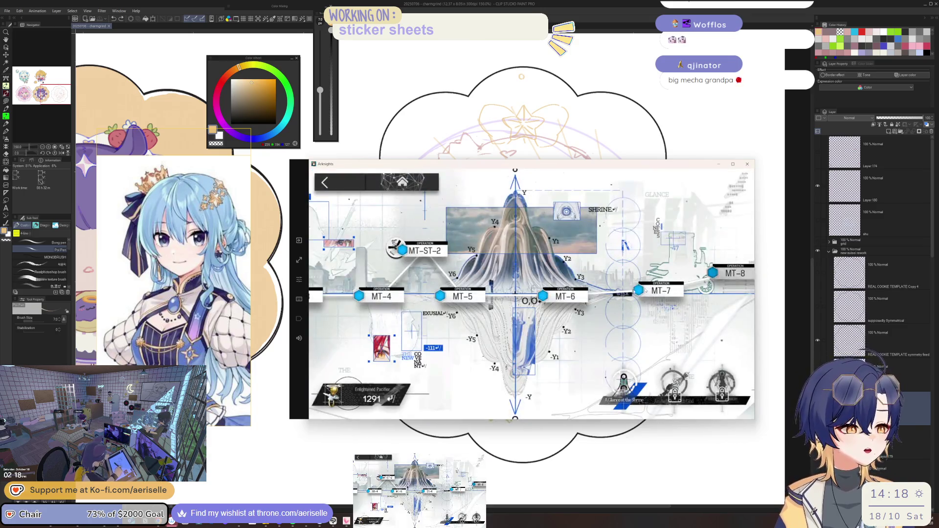
click(719, 312)
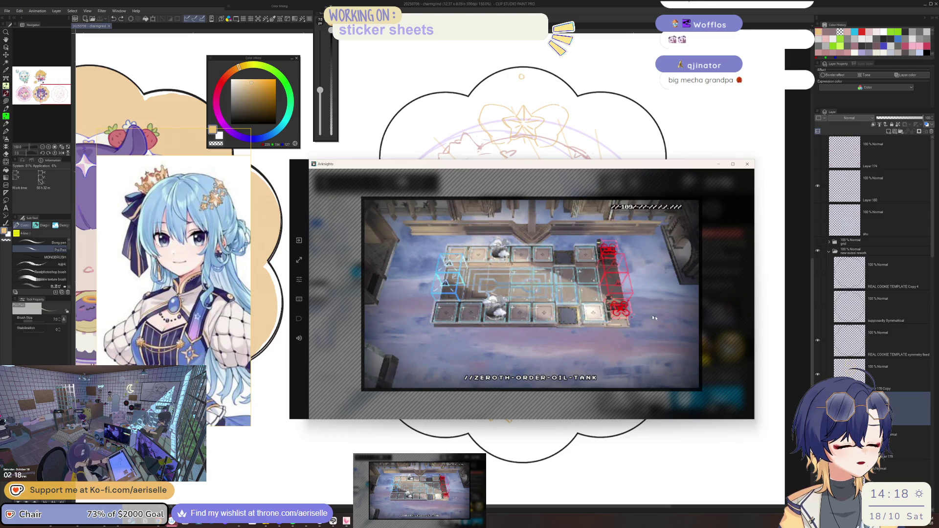
click(746, 316)
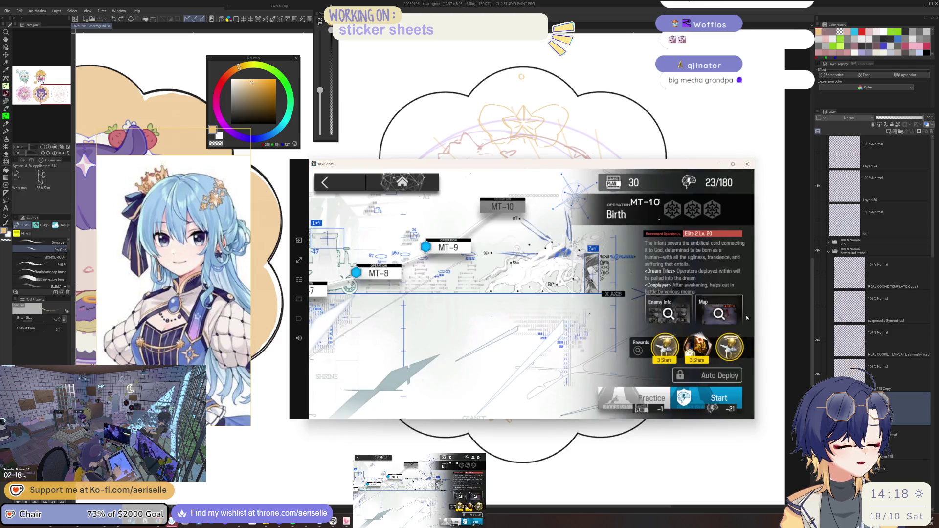
Start MT-10, skip the pre-battle story and set the battle to 2X speed
click(711, 408)
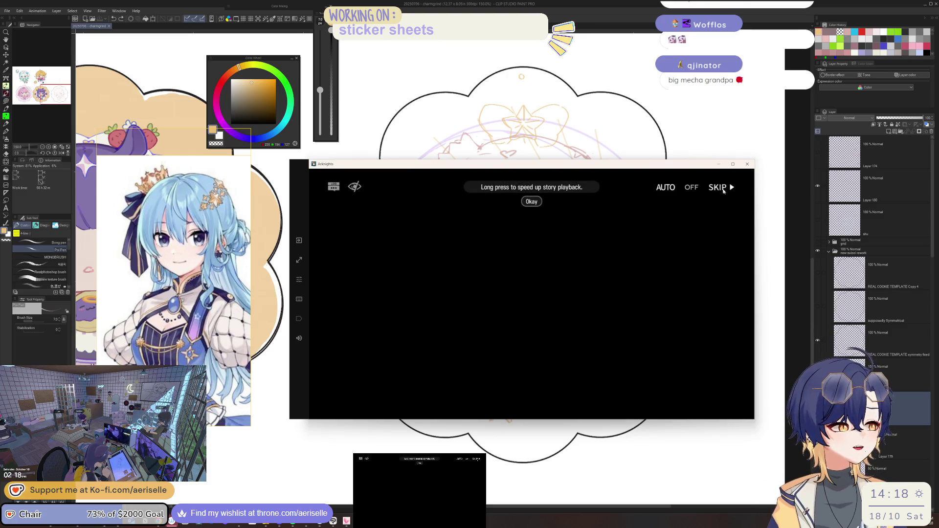
click(724, 191)
click(587, 328)
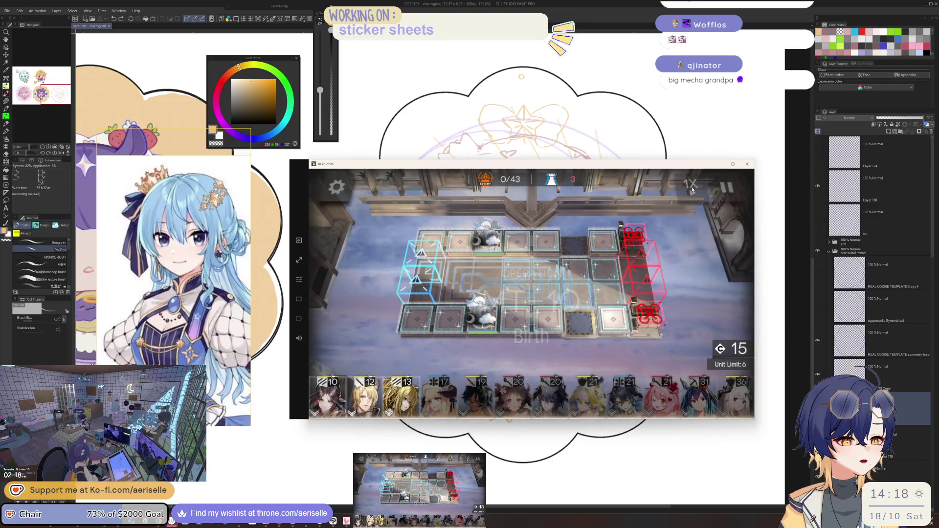
click(690, 187)
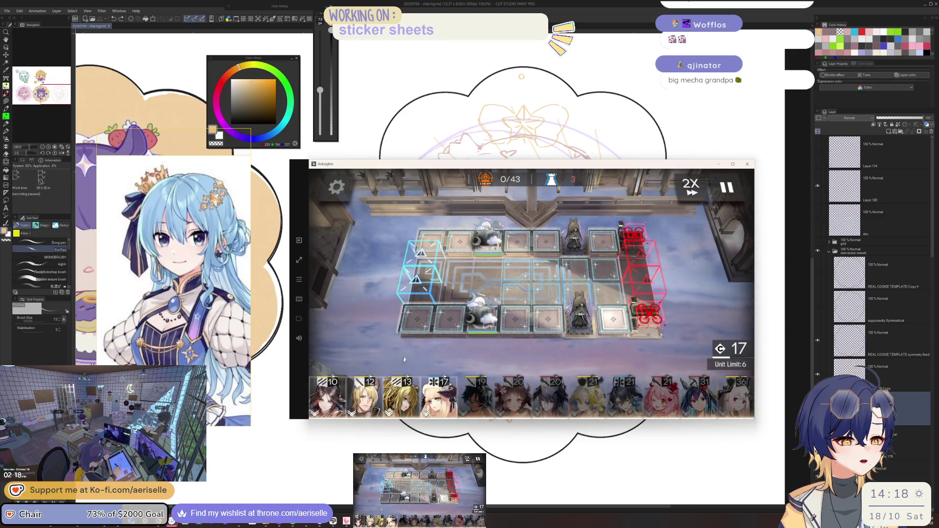
Deploy a middle-row operator and Siege, checking the approaching Saint enemy's info
mouse_move(328, 396)
mouse_down()
mouse_move(487, 266)
mouse_move(674, 324)
mouse_up()
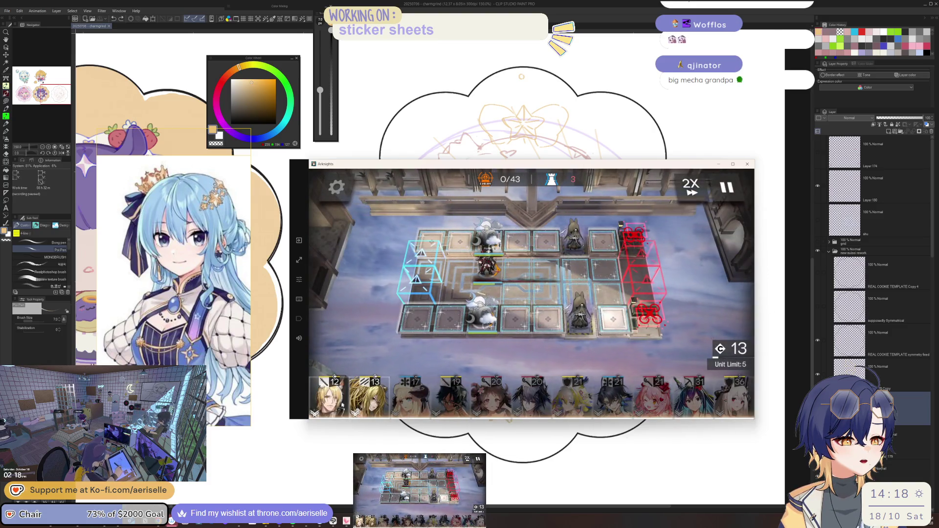
mouse_move(370, 396)
mouse_down()
mouse_move(538, 320)
mouse_move(511, 293)
mouse_up()
drag(510, 294, 576, 293)
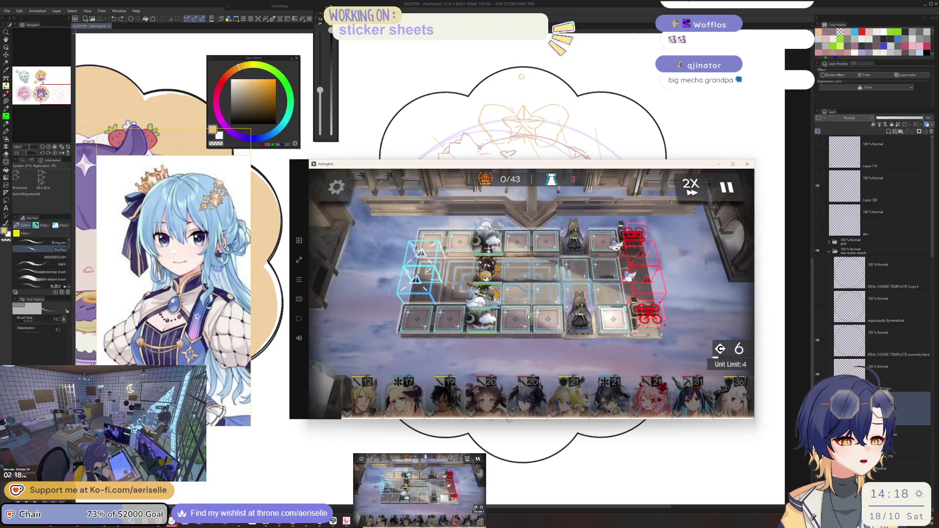
click(580, 309)
click(604, 317)
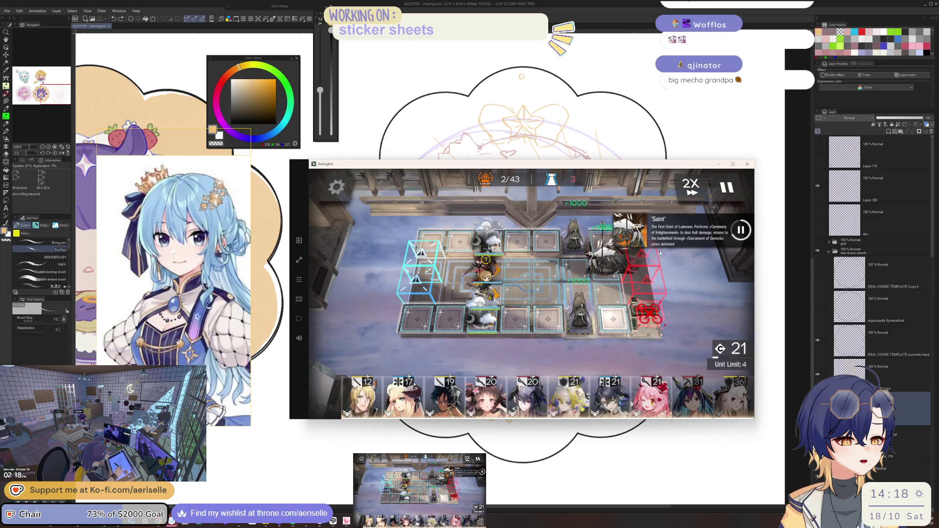
click(727, 187)
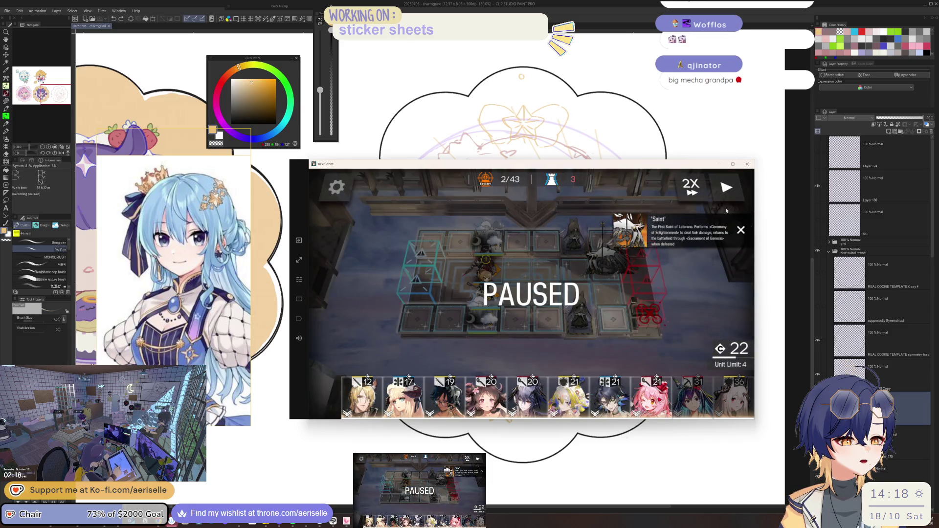
click(743, 232)
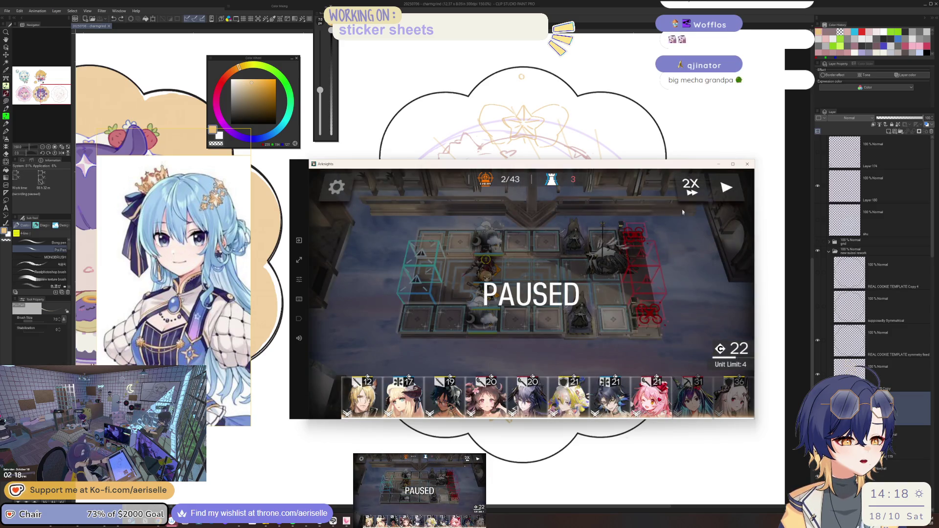
key(space)
Deploy the cost-17, cost-12, Logos and cost-19 operators, and fire the lightning skill on the left lane
mouse_move(410, 405)
mouse_down()
mouse_move(462, 237)
mouse_move(565, 318)
mouse_up()
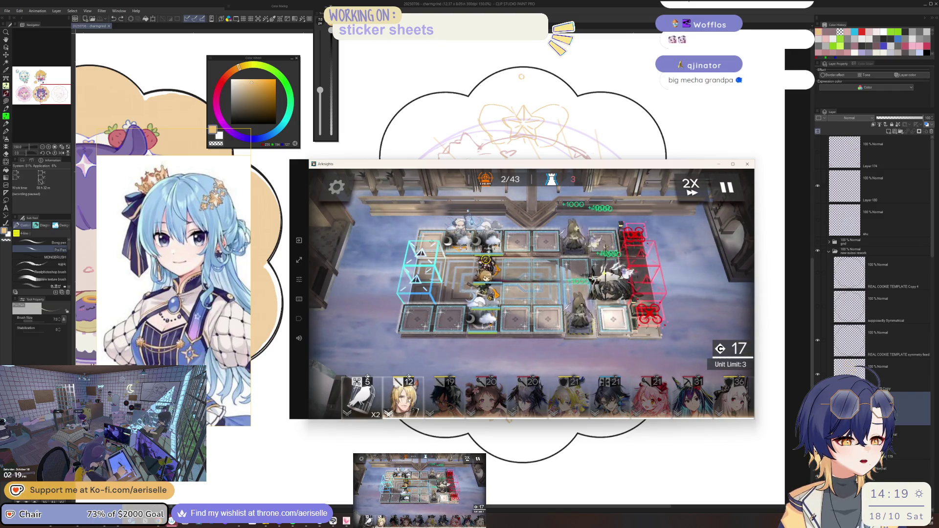
mouse_move(406, 396)
mouse_down()
mouse_move(458, 264)
mouse_move(473, 332)
mouse_up()
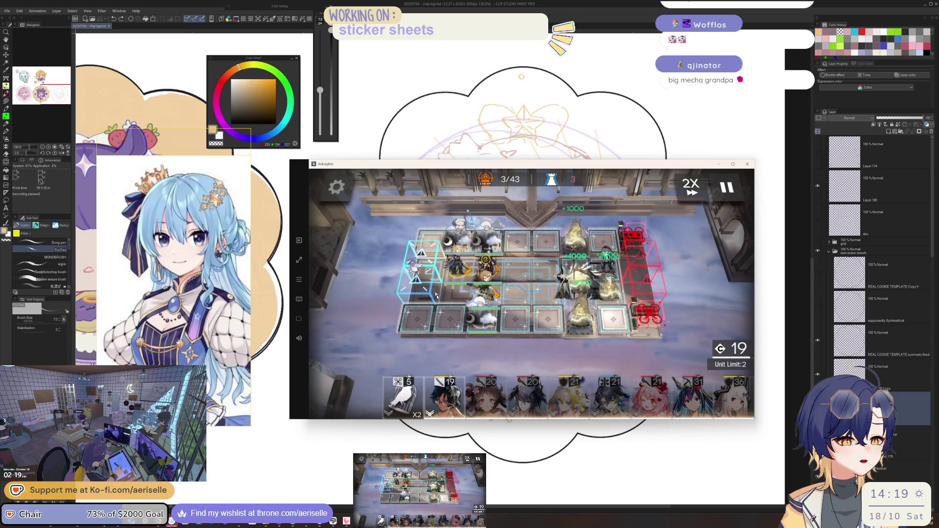
click(499, 281)
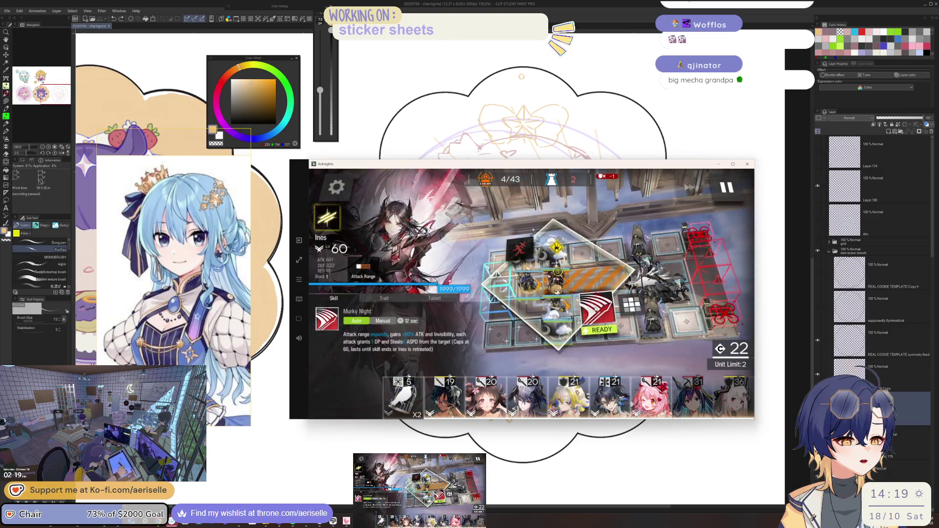
click(593, 322)
click(527, 396)
mouse_move(573, 256)
mouse_down()
mouse_move(537, 235)
mouse_move(585, 429)
mouse_up()
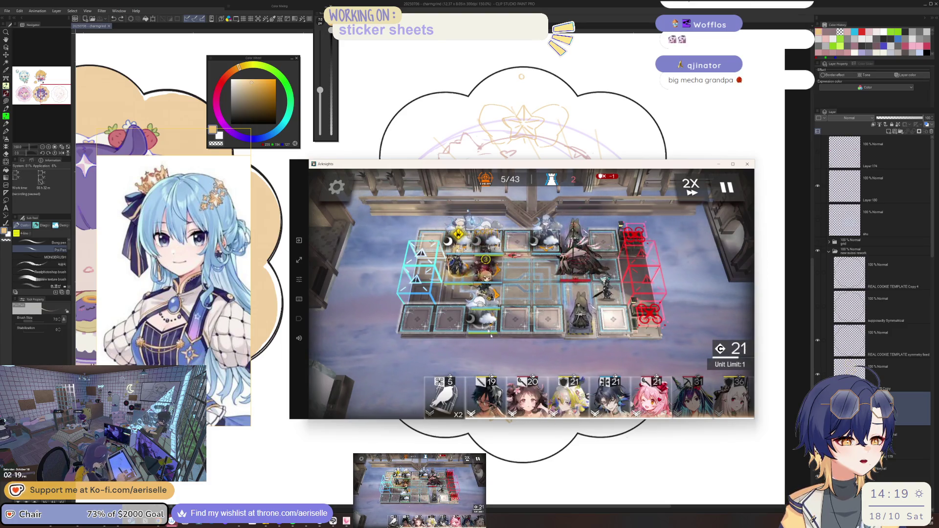
mouse_move(484, 411)
mouse_down()
mouse_move(459, 291)
mouse_move(525, 292)
mouse_up()
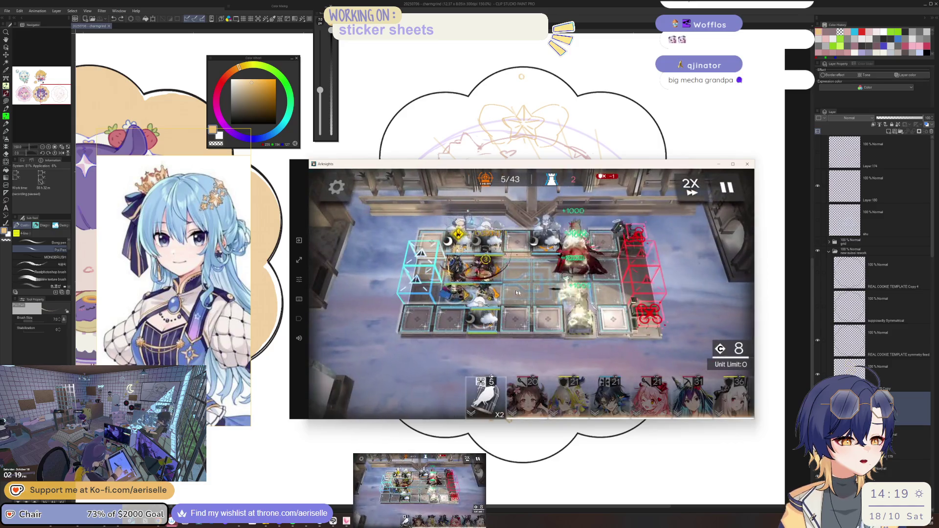
click(458, 272)
click(598, 310)
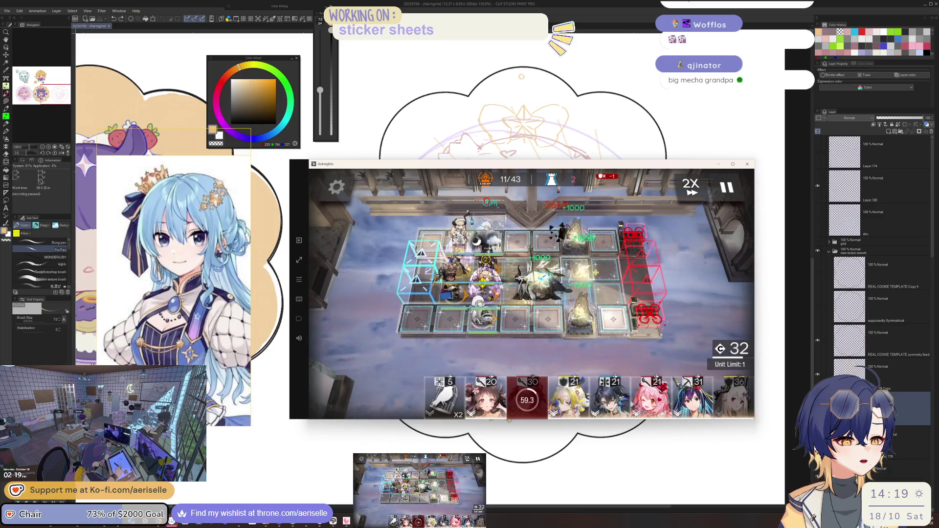
Check deployed operators and Siege's skill status, then retreat the cost-15 unit
click(484, 312)
click(503, 340)
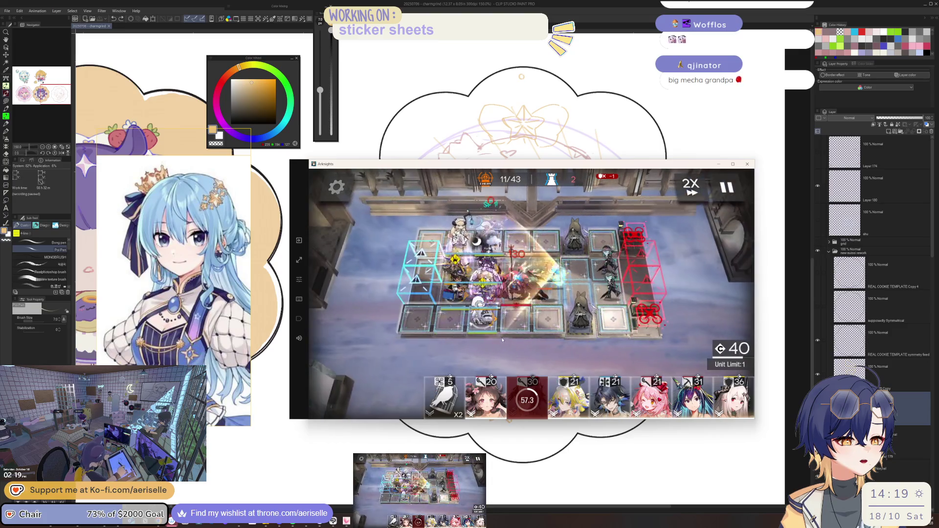
click(489, 274)
click(504, 340)
click(497, 287)
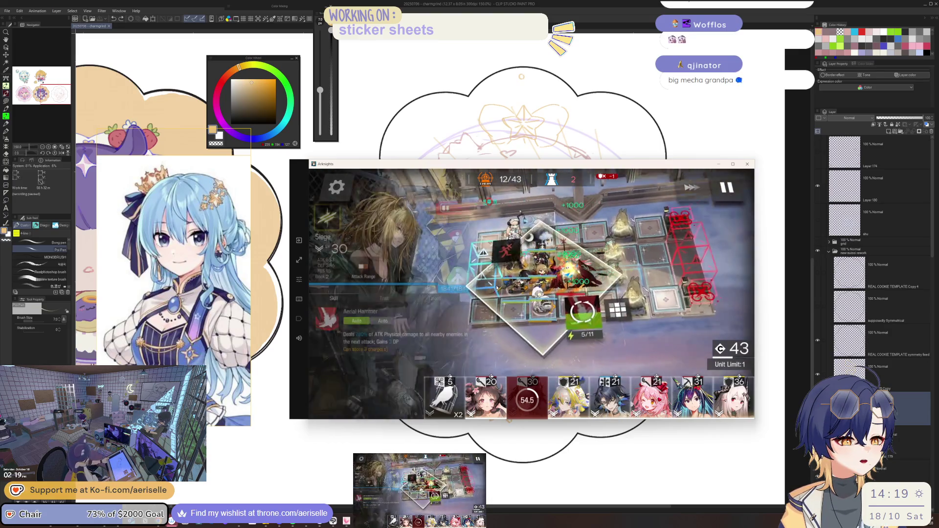
mouse_move(651, 396)
mouse_down()
mouse_move(578, 350)
mouse_move(528, 294)
mouse_move(528, 339)
mouse_up()
click(499, 270)
click(528, 293)
click(556, 302)
click(556, 302)
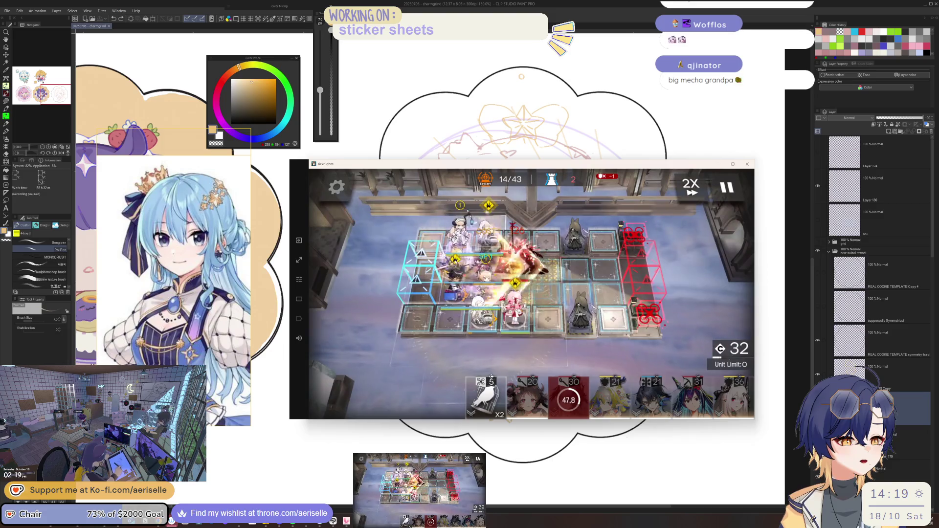
click(459, 295)
click(459, 295)
click(513, 313)
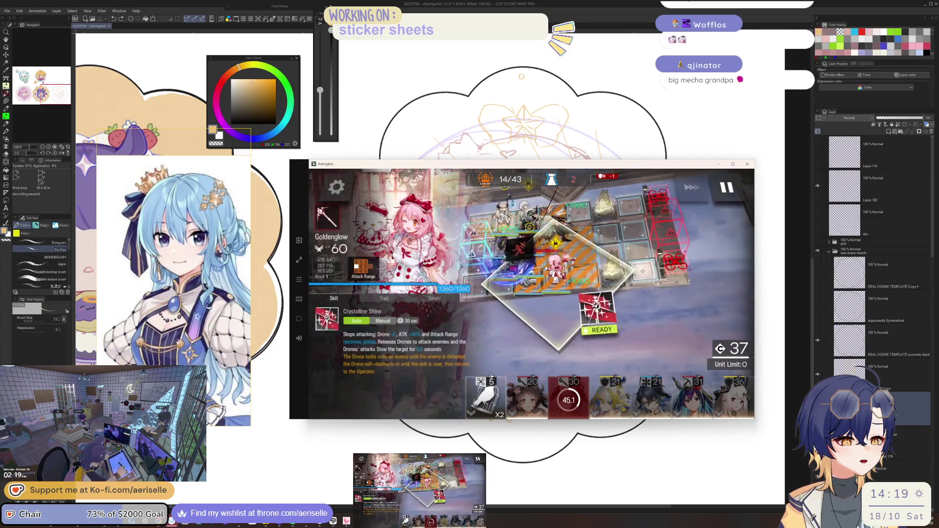
click(580, 313)
Deploy Shu, retreat another operator, and deploy the cost-36 operator
click(610, 396)
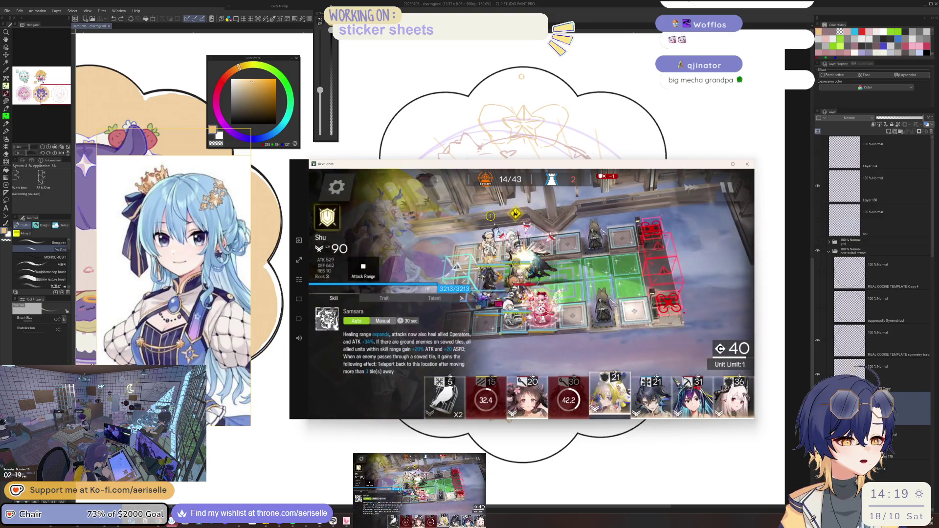
mouse_move(610, 396)
mouse_down()
mouse_move(509, 249)
mouse_move(557, 250)
mouse_up()
click(486, 242)
click(581, 301)
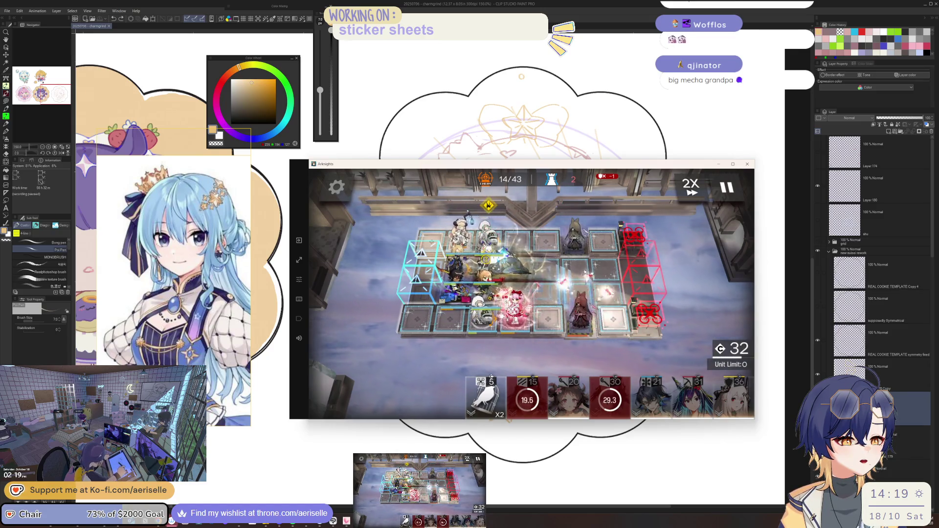
click(484, 276)
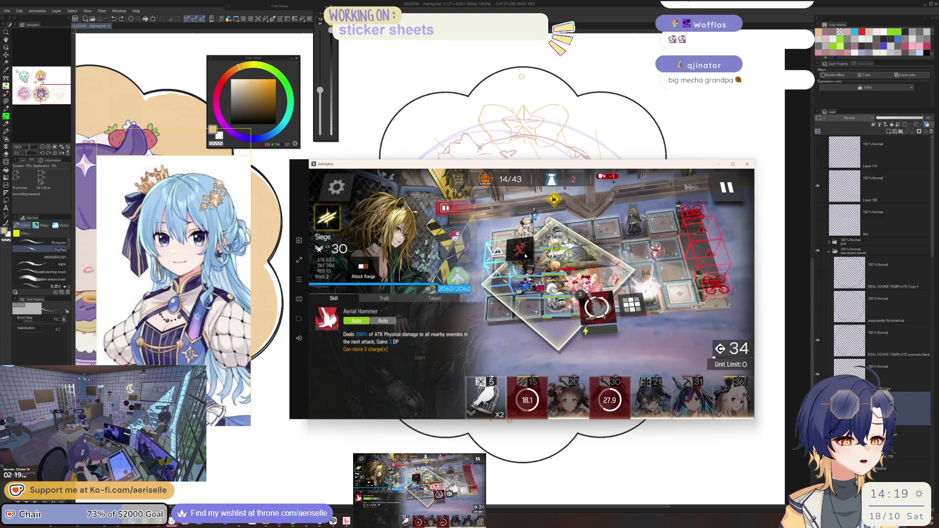
click(481, 230)
mouse_move(733, 396)
mouse_down()
mouse_move(506, 266)
mouse_move(552, 283)
mouse_up()
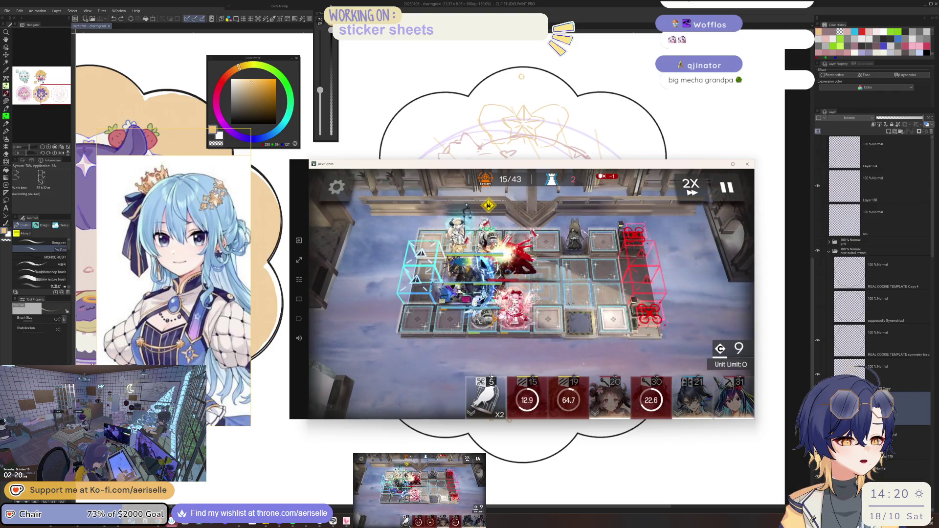
click(494, 270)
click(601, 294)
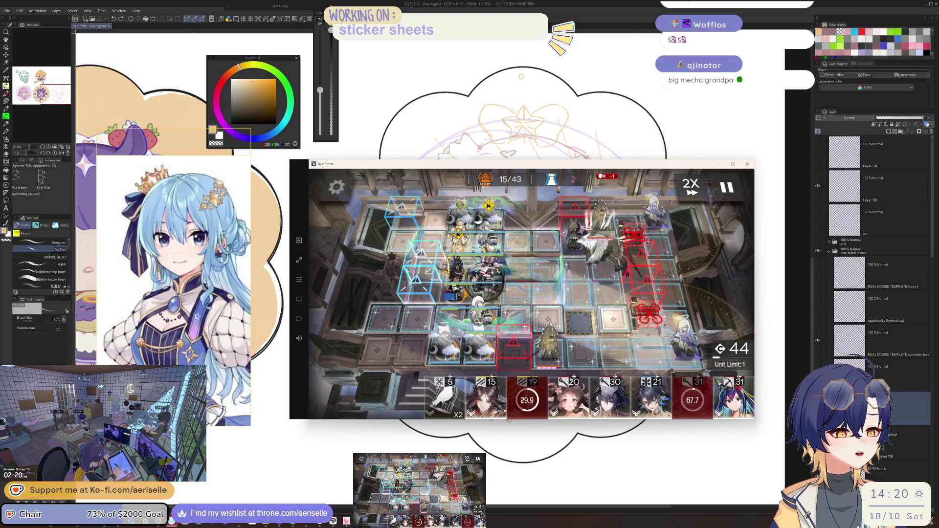
Deploy Eyjafjalla, cancel the Saint Statue placement, and fire Mlynar's and Thorns' skills
drag(569, 396, 490, 321)
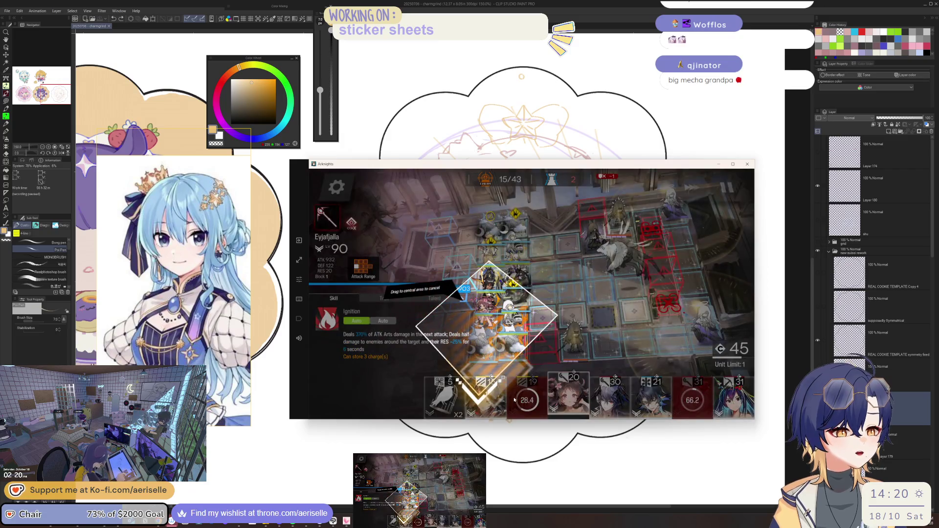
drag(681, 419, 681, 416)
click(481, 396)
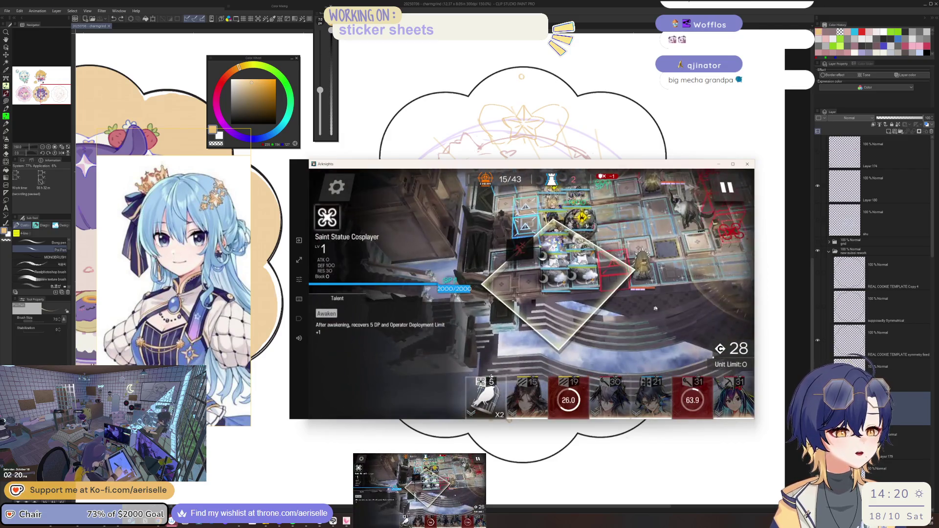
click(677, 296)
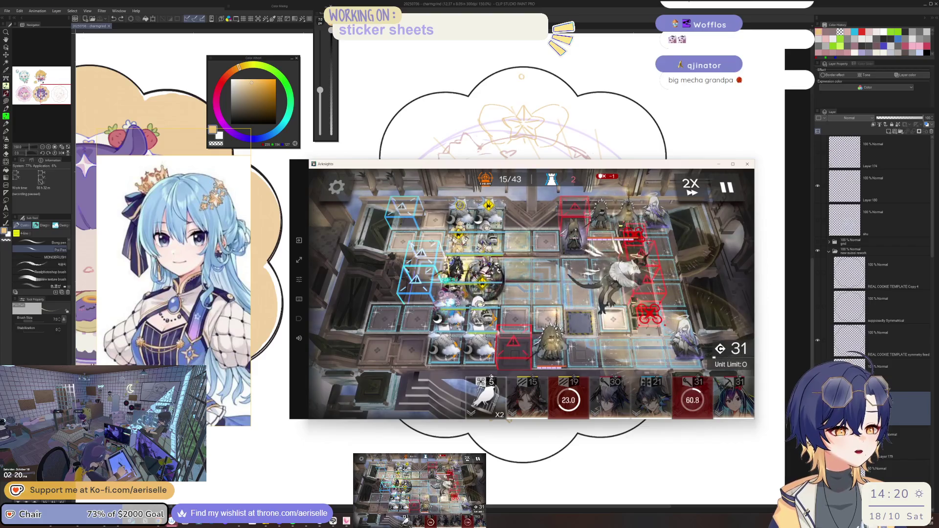
click(538, 290)
click(596, 310)
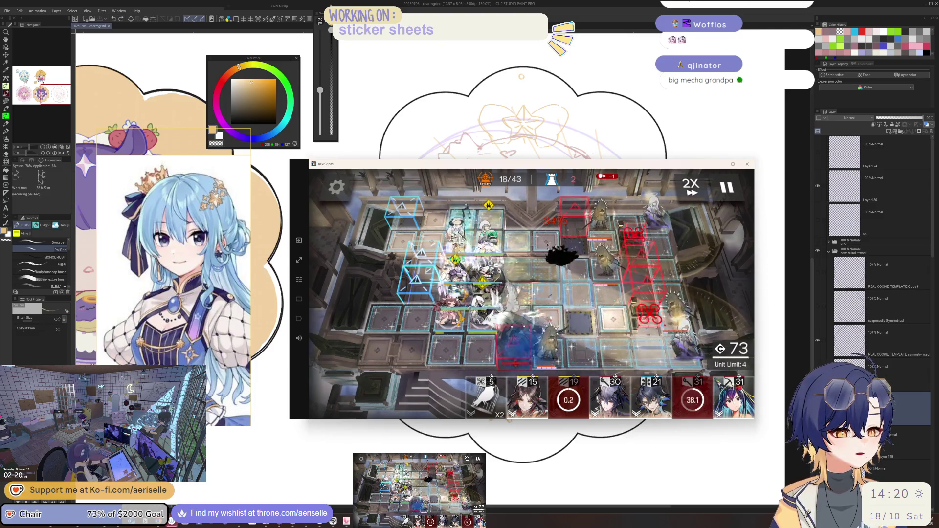
click(465, 279)
click(598, 308)
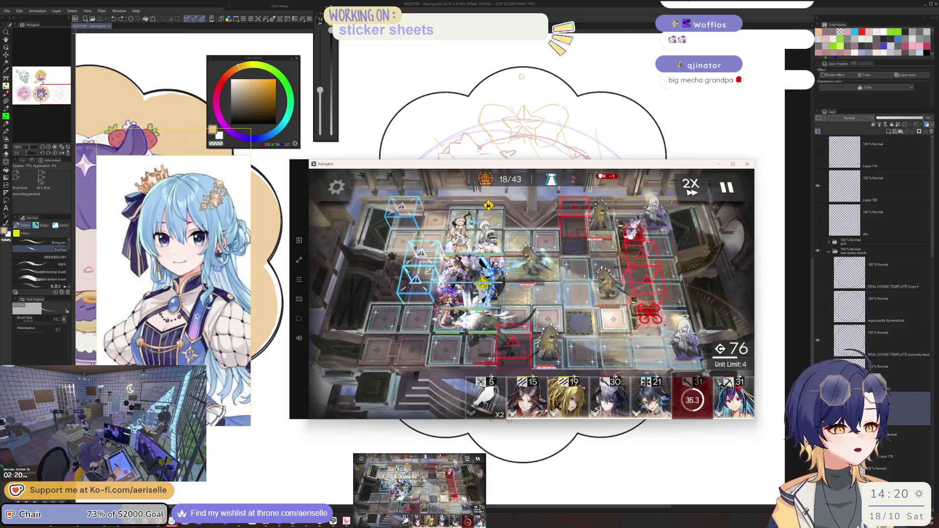
Deploy the cost-30 operator and activate a deployed operator's skill
mouse_move(614, 396)
mouse_down()
mouse_move(482, 304)
mouse_move(613, 354)
mouse_up()
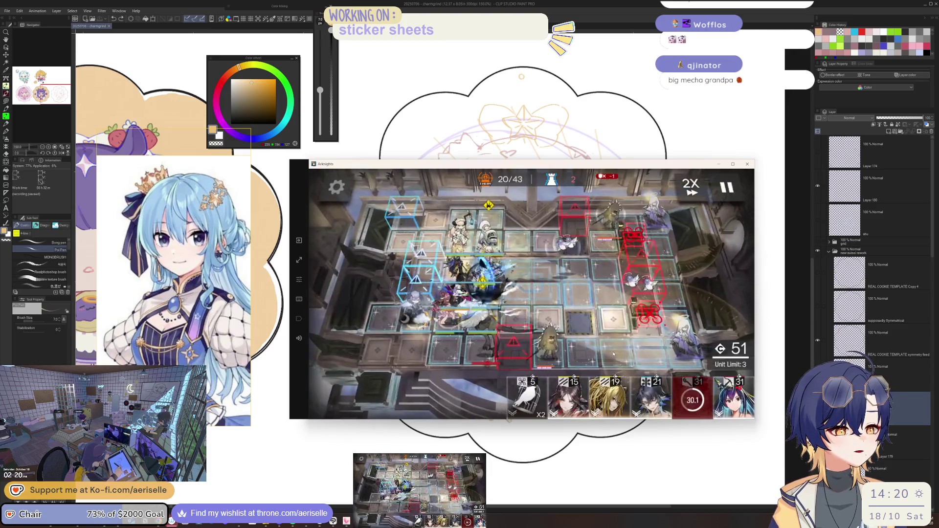
click(487, 318)
click(595, 317)
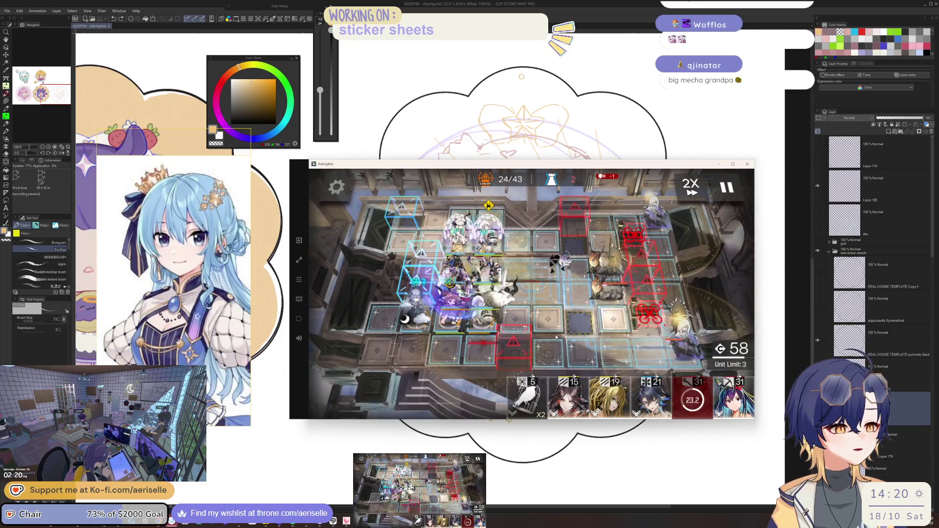
click(492, 273)
click(492, 273)
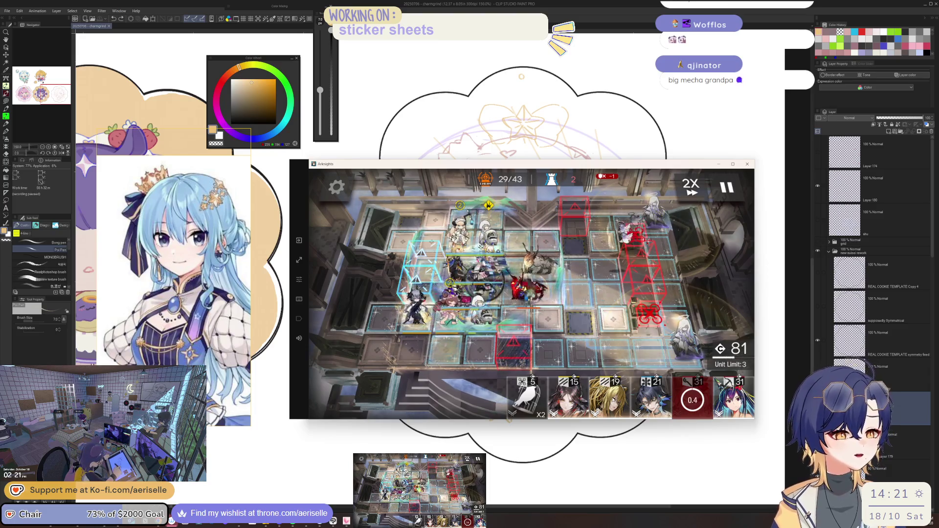
Place Goldenglow facing the lane, check operators until the stage clears, and skip the story scene
mouse_move(692, 396)
mouse_down()
mouse_move(542, 240)
mouse_move(587, 249)
mouse_up()
click(558, 291)
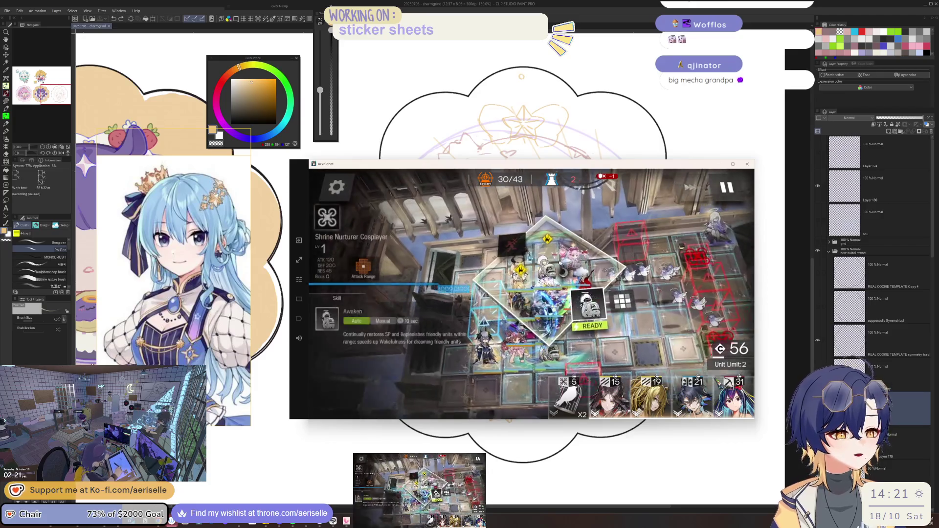
click(590, 306)
click(608, 276)
click(614, 295)
click(606, 301)
click(597, 309)
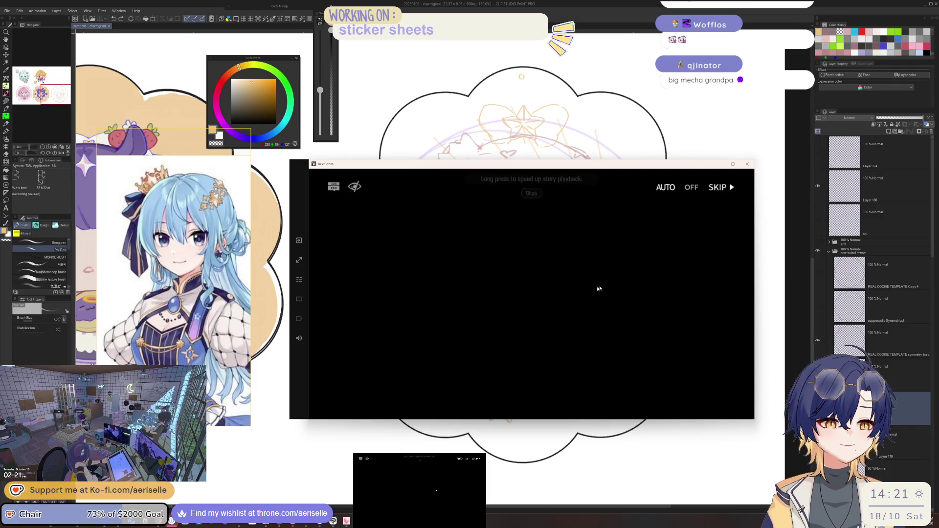
key(Escape)
Skip the ending story, refill sanity with potions, and start MT-10 again with the current squad
click(595, 333)
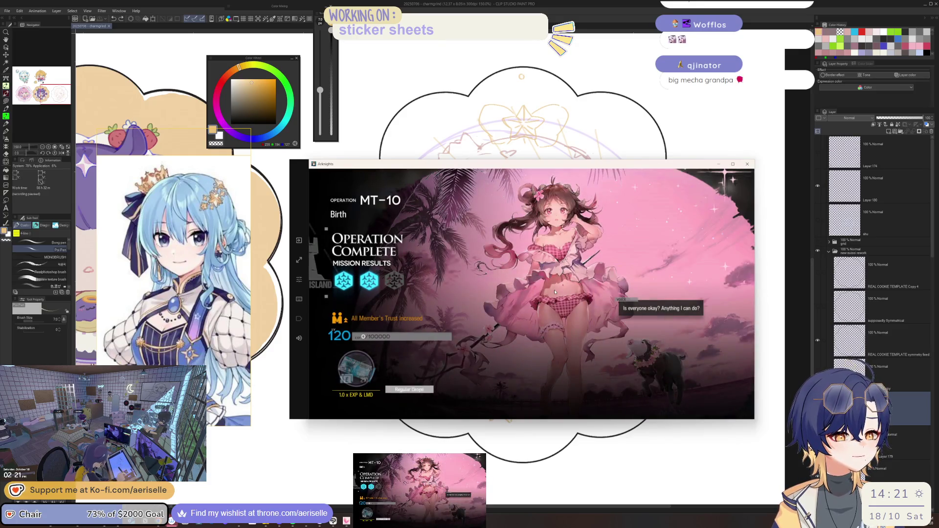
click(614, 367)
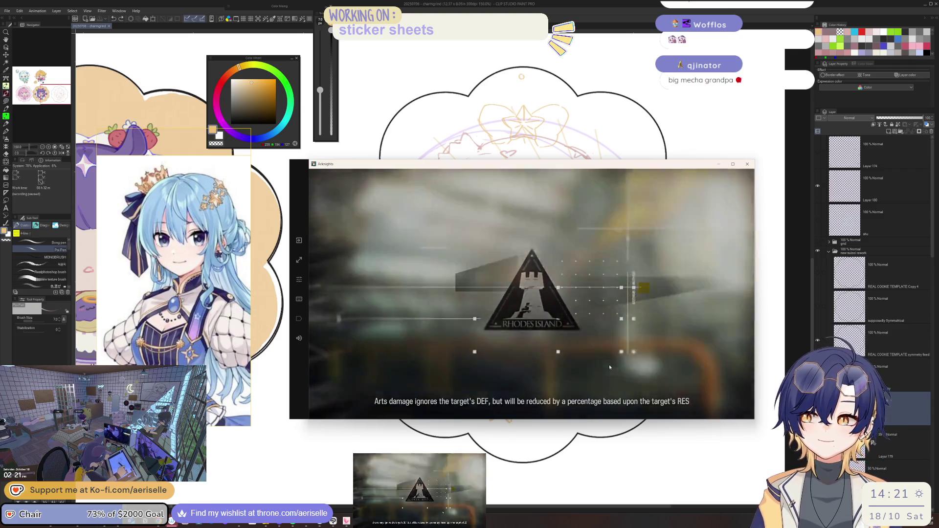
click(531, 206)
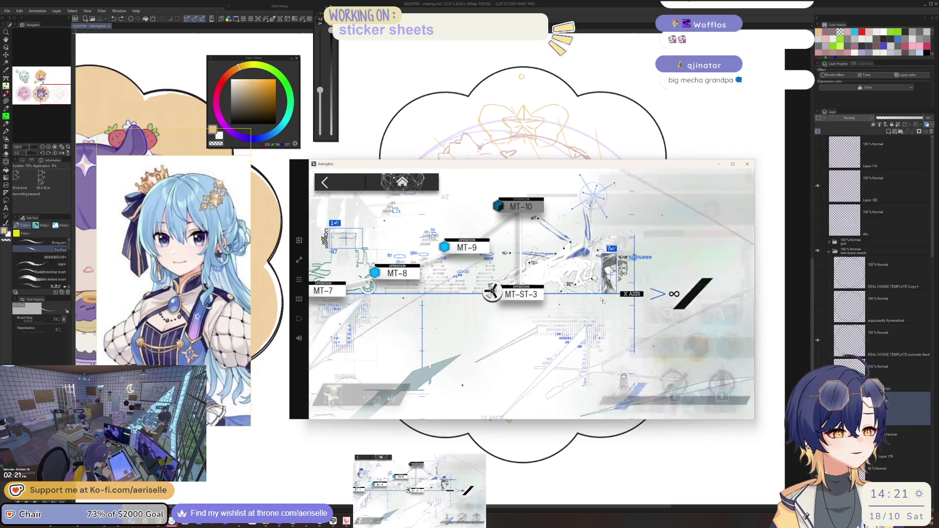
click(704, 400)
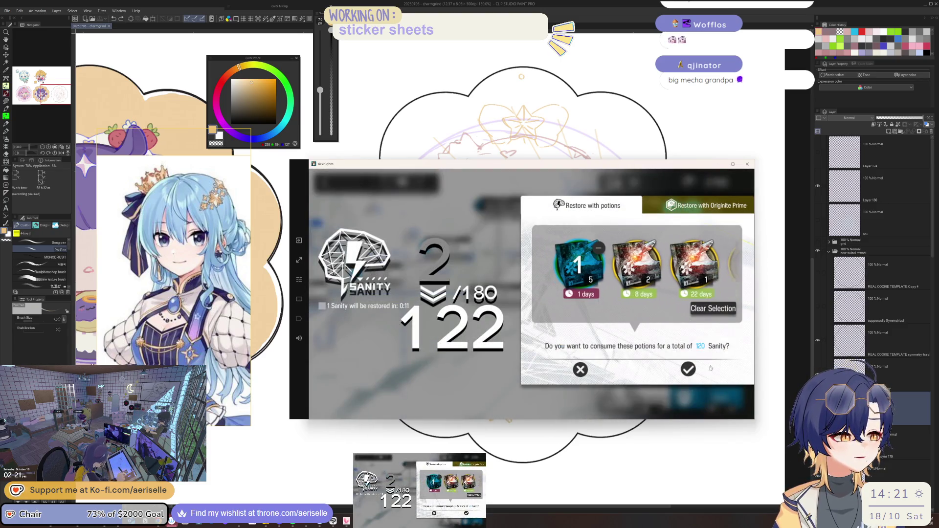
click(686, 370)
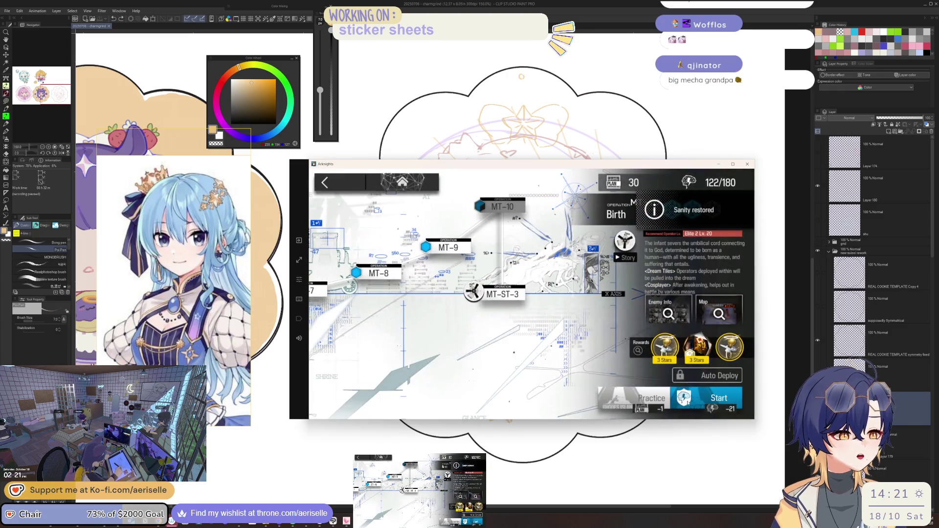
click(689, 402)
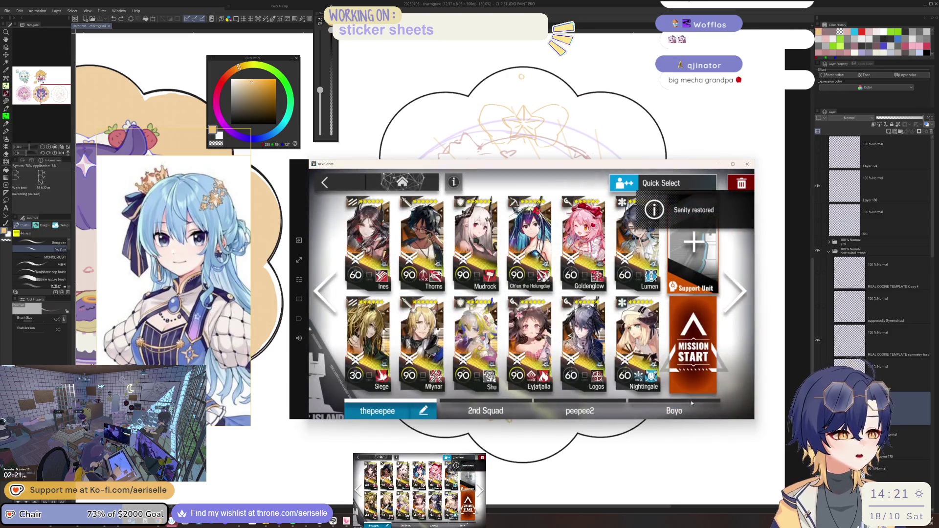
click(692, 364)
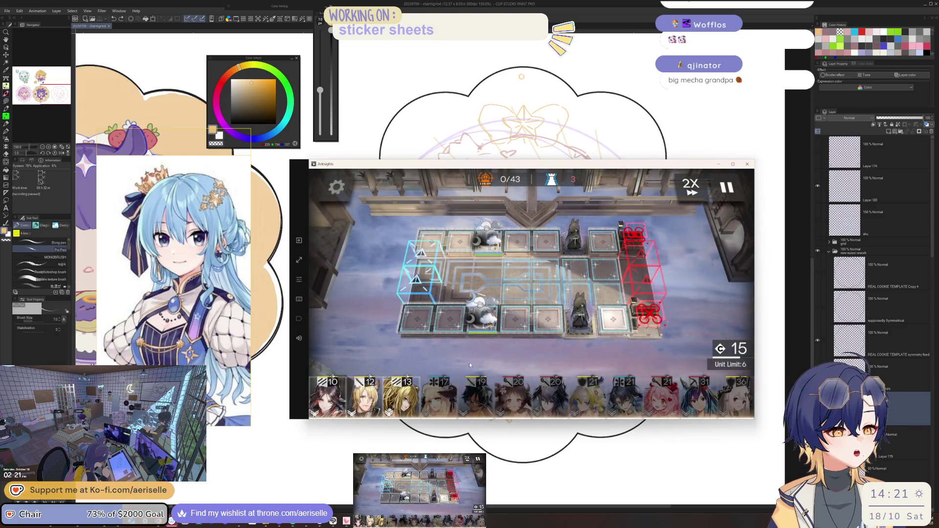
Deploy Ines, then the 19-cost operator facing right and the 12-cost operator on the left
mouse_move(328, 396)
mouse_down()
mouse_move(514, 267)
mouse_move(690, 282)
mouse_up()
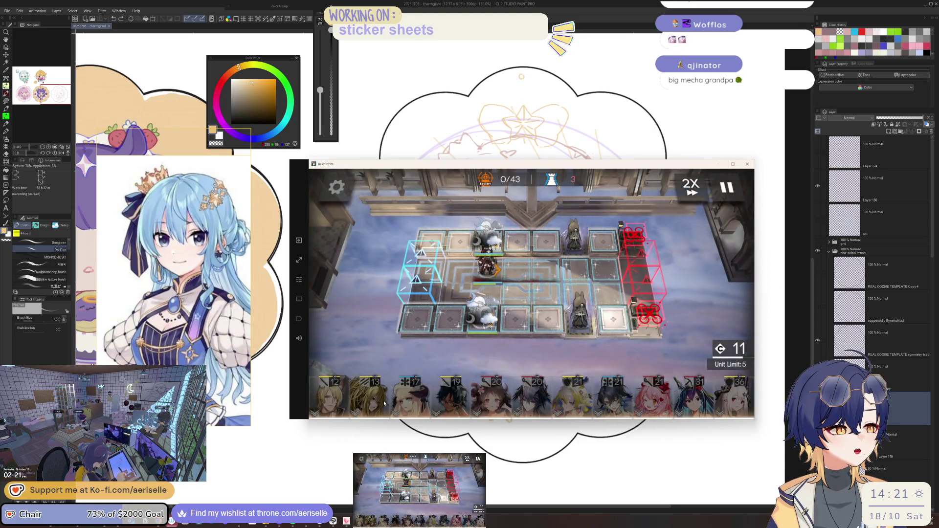
click(329, 396)
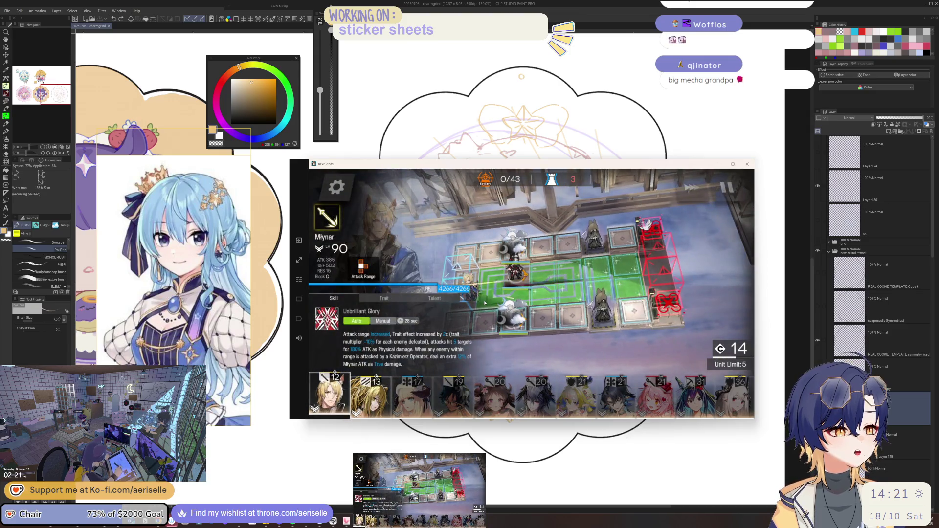
click(500, 356)
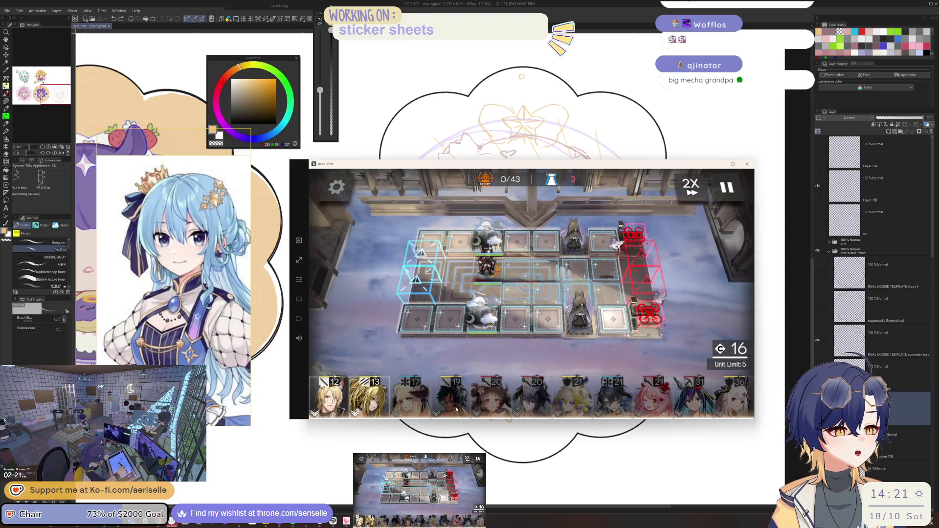
click(456, 401)
click(479, 400)
mouse_move(452, 398)
mouse_down()
mouse_move(450, 288)
mouse_move(501, 297)
mouse_up()
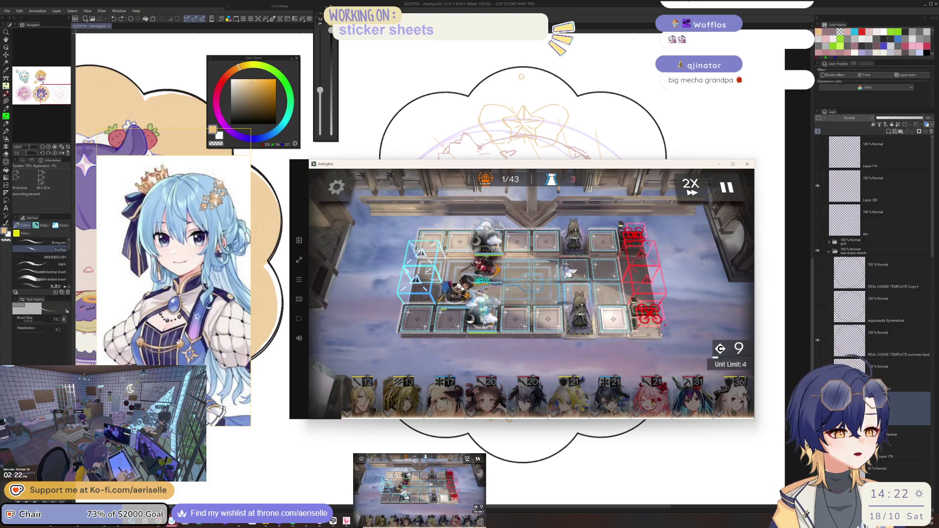
mouse_move(373, 404)
mouse_down()
mouse_move(491, 264)
mouse_move(525, 331)
mouse_up()
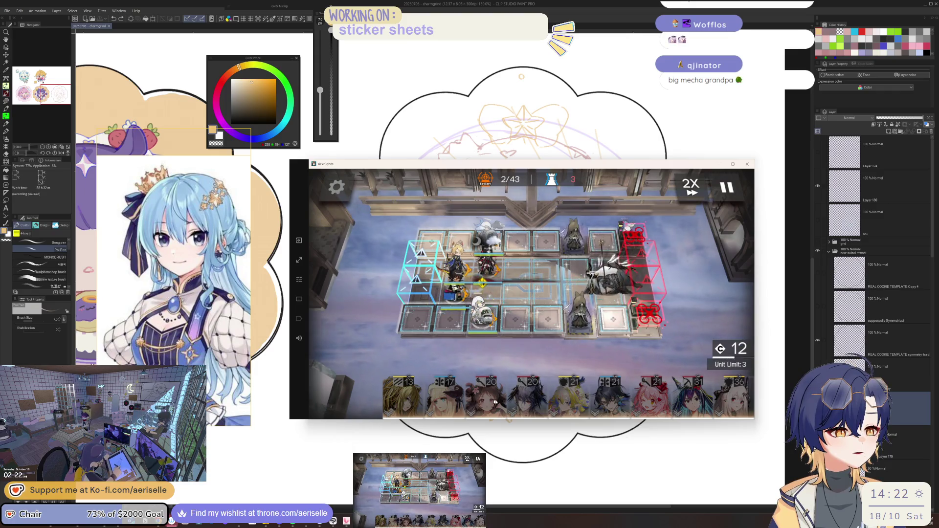
Check Shrine Nurturer Cosplayer's info, then deploy the 20-cost operator on a middle tile
click(481, 313)
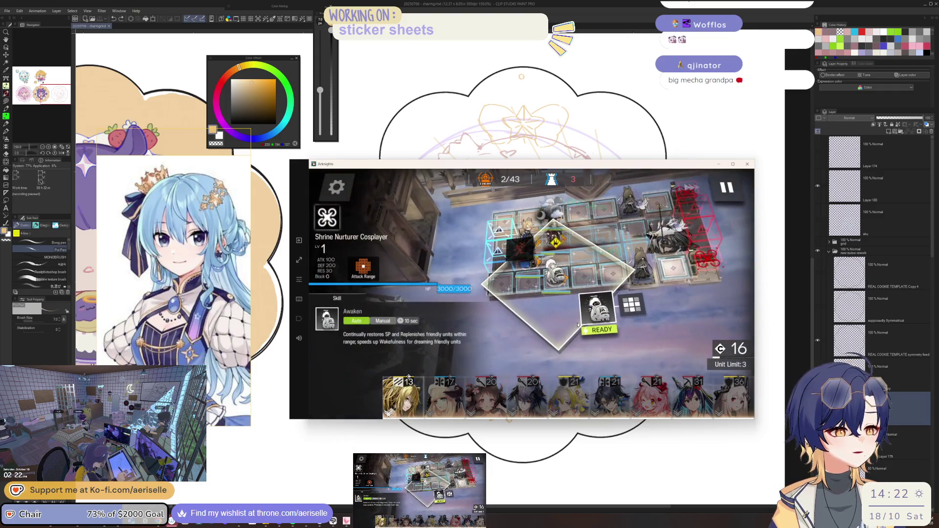
click(623, 292)
click(593, 319)
click(593, 318)
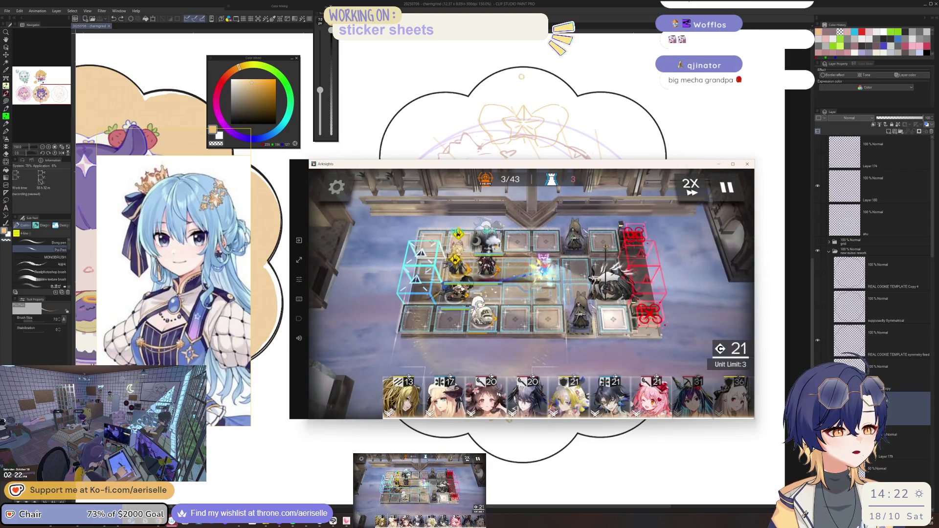
mouse_move(533, 402)
mouse_down()
mouse_move(517, 300)
mouse_move(567, 300)
mouse_up()
Deploy Nightingale facing right, then the yellow-haired 21-cost operator
click(476, 264)
click(477, 264)
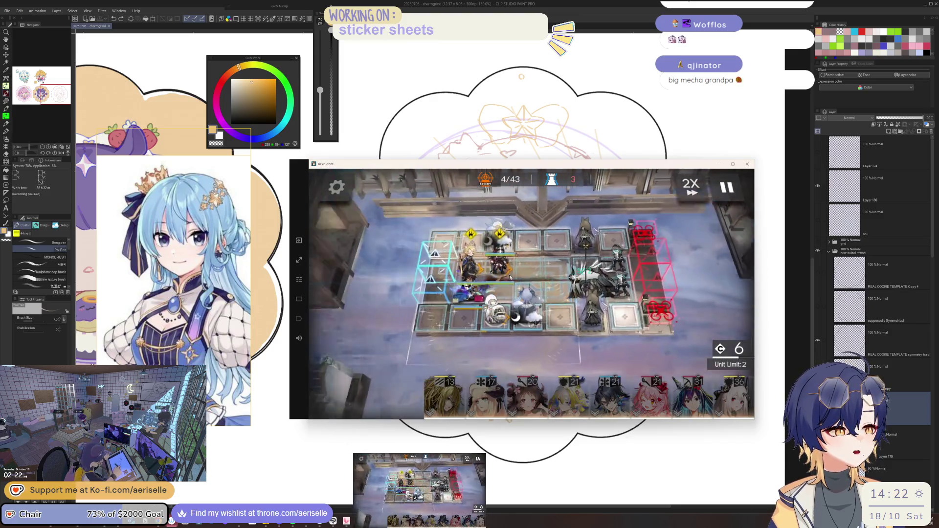
click(477, 264)
click(541, 350)
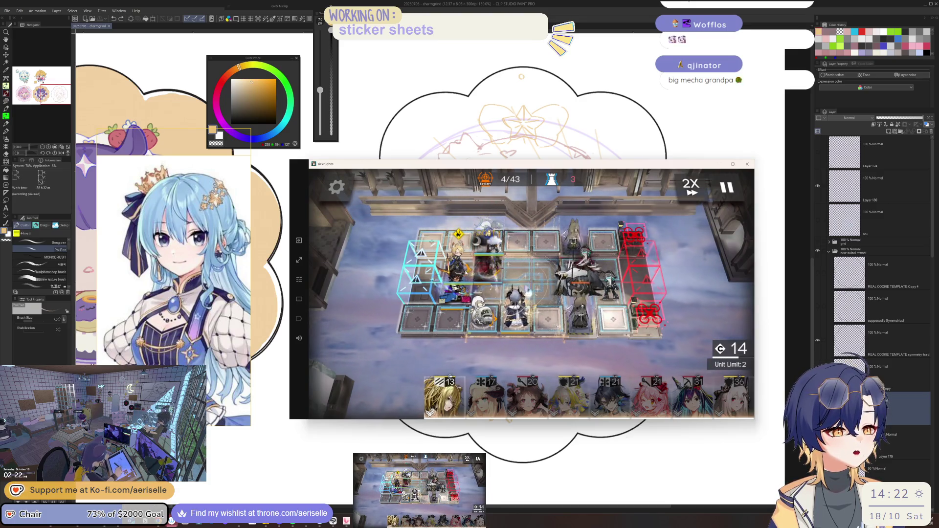
drag(487, 396, 515, 317)
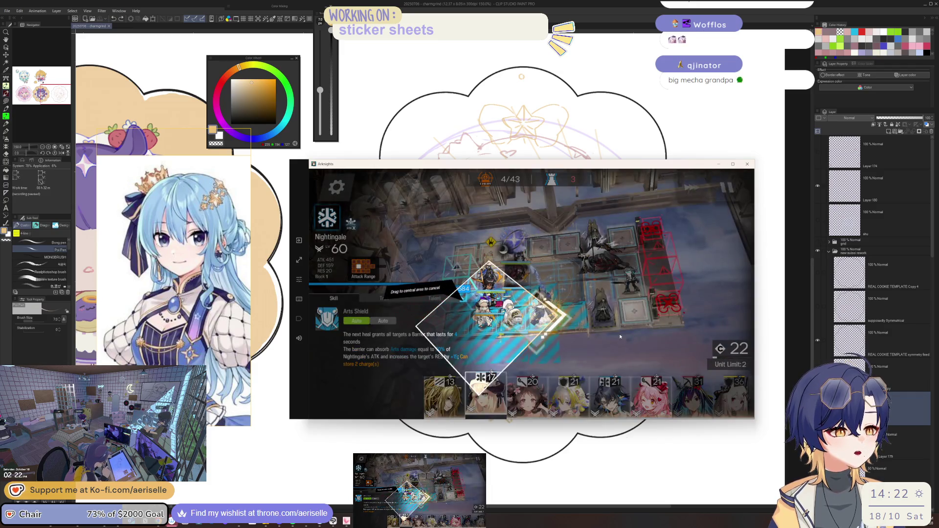
drag(620, 336, 608, 337)
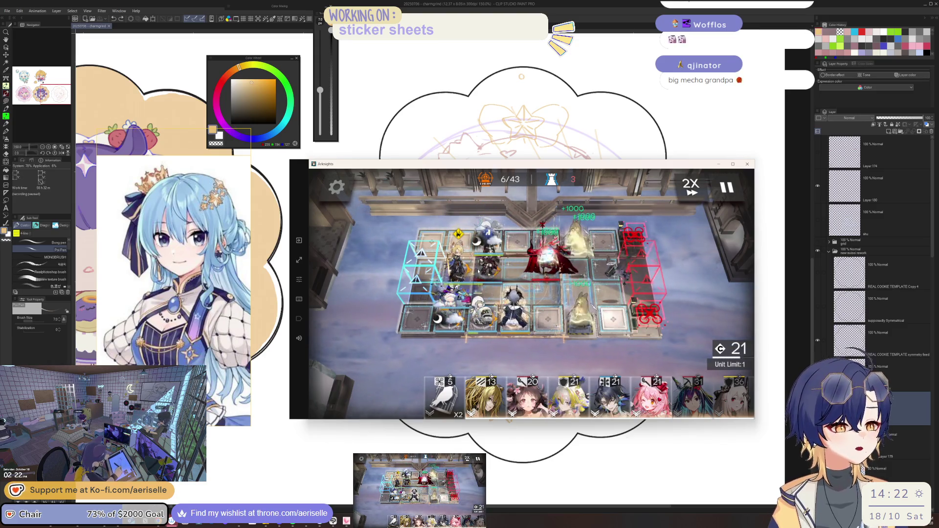
click(457, 262)
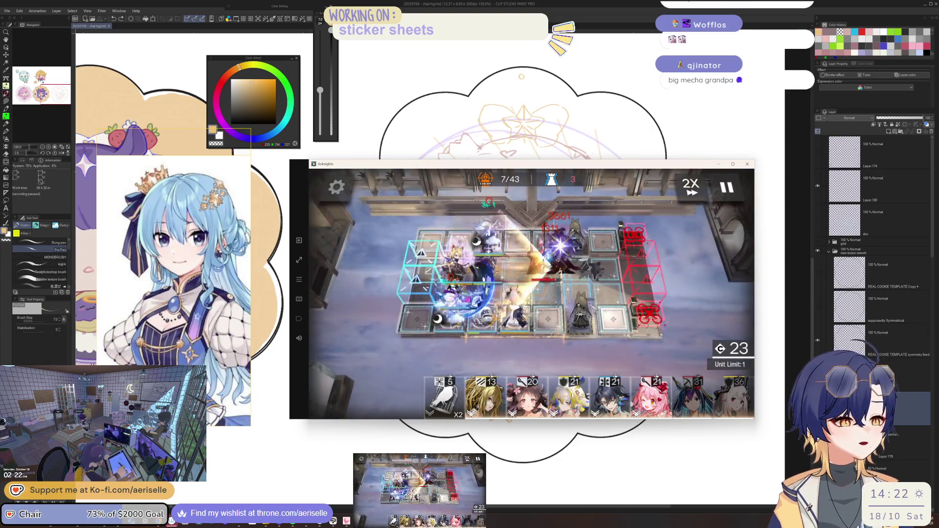
mouse_move(570, 396)
mouse_down()
mouse_move(486, 272)
mouse_move(599, 309)
mouse_up()
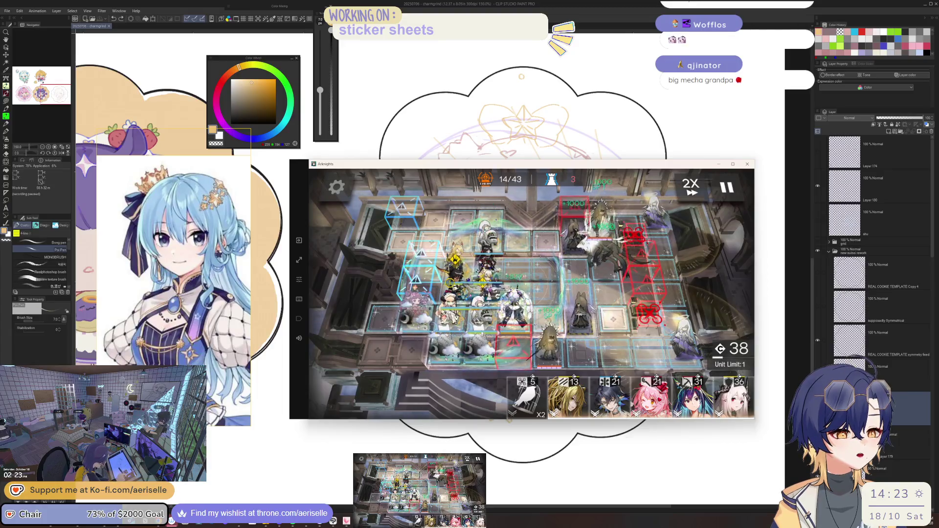
Activate a deployed operator's skill and retreat another operator from the field
click(421, 303)
click(423, 320)
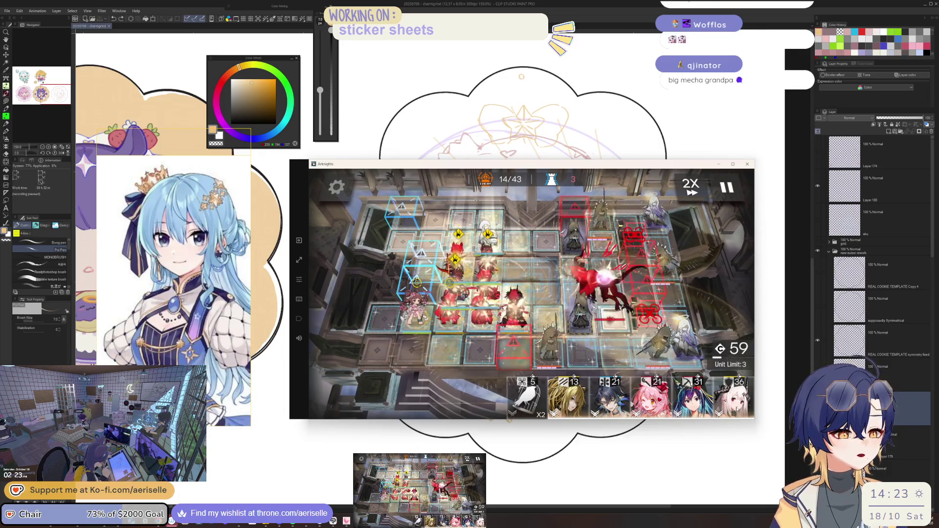
click(514, 303)
click(609, 334)
click(491, 281)
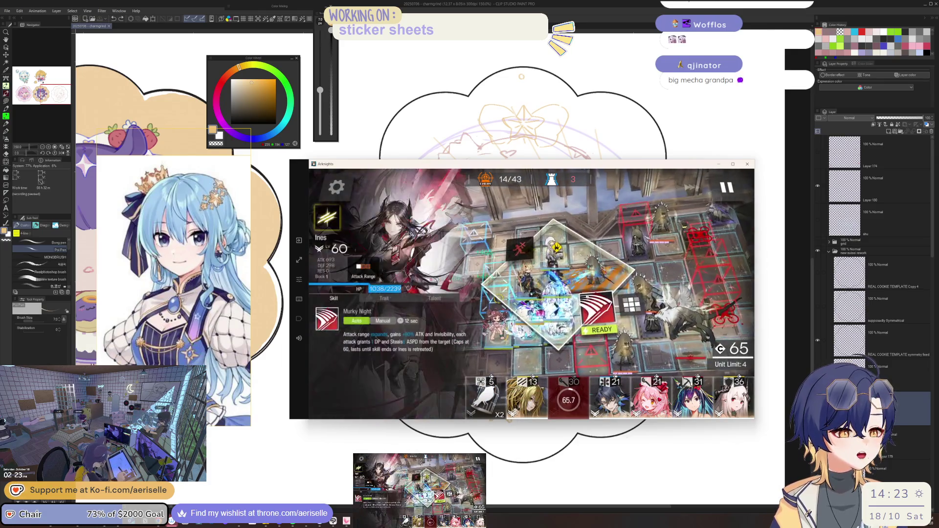
click(528, 301)
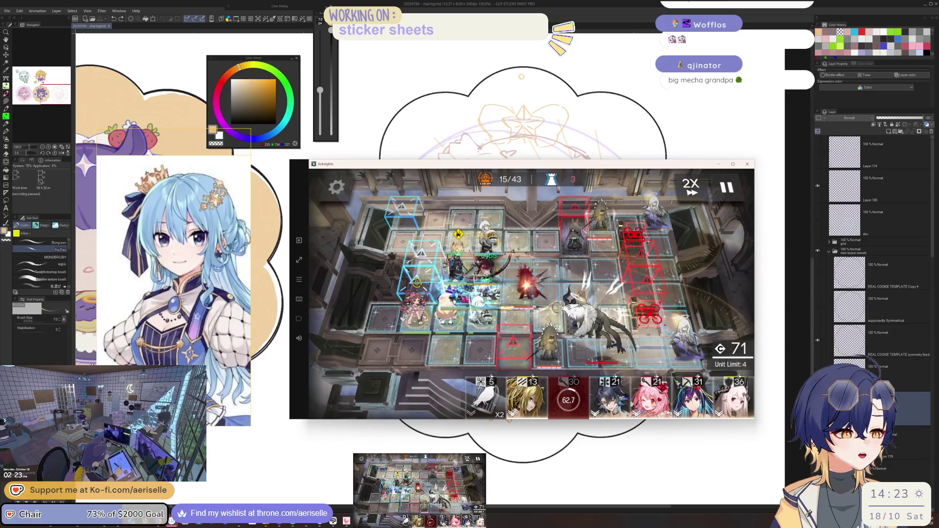
Deploy Lumen and Goldenglow on the board
drag(609, 396, 544, 307)
mouse_move(495, 266)
mouse_down()
mouse_move(421, 296)
mouse_move(531, 412)
mouse_up()
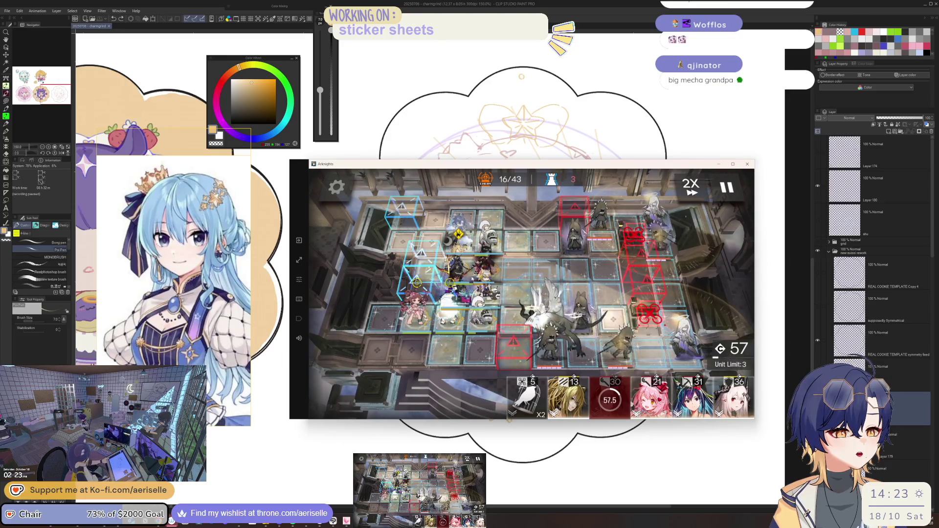
click(458, 271)
click(621, 351)
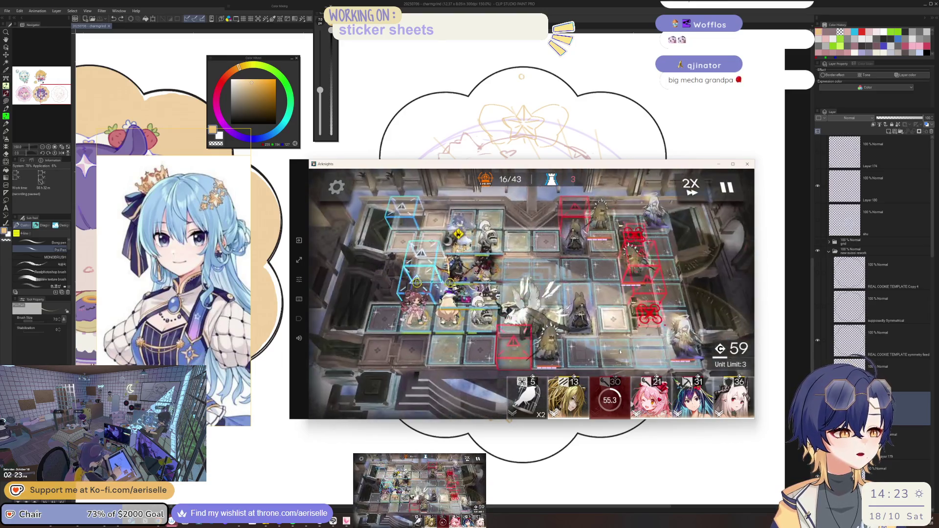
drag(542, 262, 500, 283)
click(591, 304)
click(591, 304)
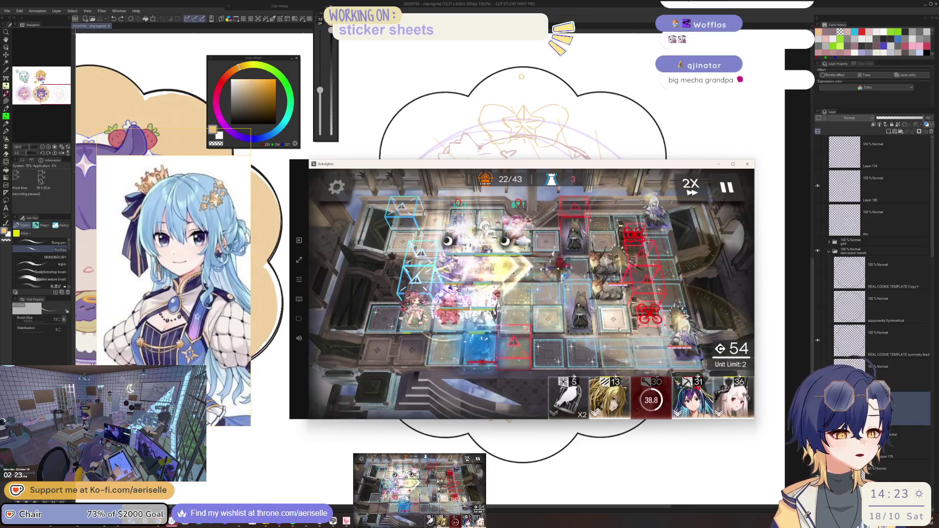
Fire the dark-haired operator's skill and deploy the blue-haired operator
click(460, 230)
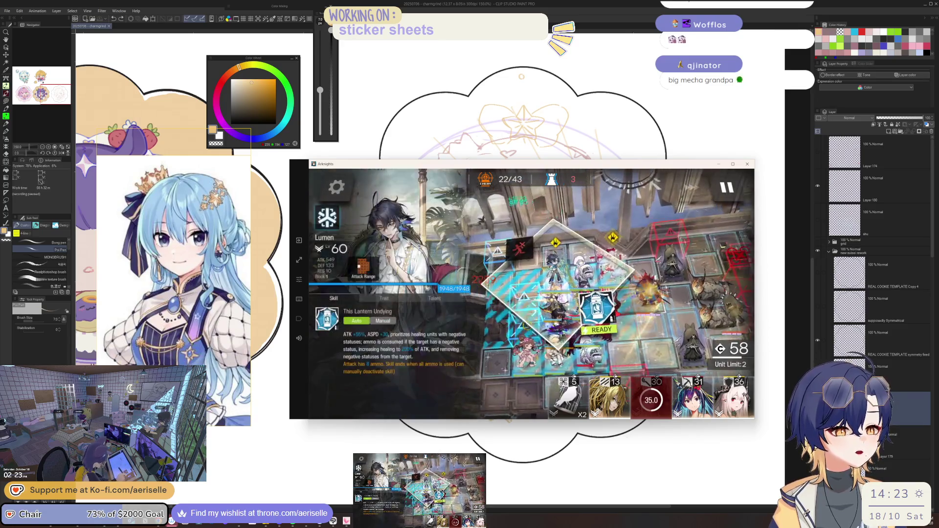
click(532, 274)
mouse_move(692, 398)
mouse_down()
mouse_move(513, 291)
mouse_move(524, 345)
mouse_up()
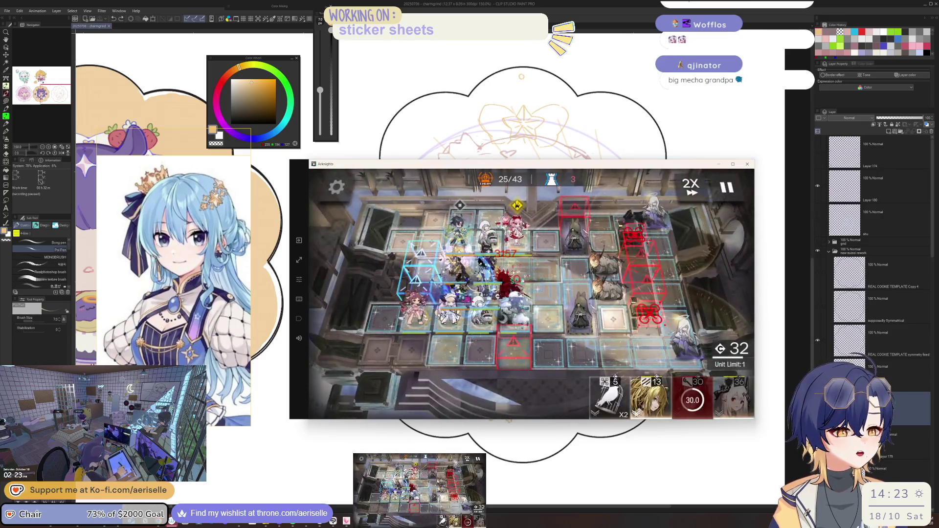
Trigger the pink-haired operator's skill and two other ready skills until the battle ends
click(515, 227)
click(533, 274)
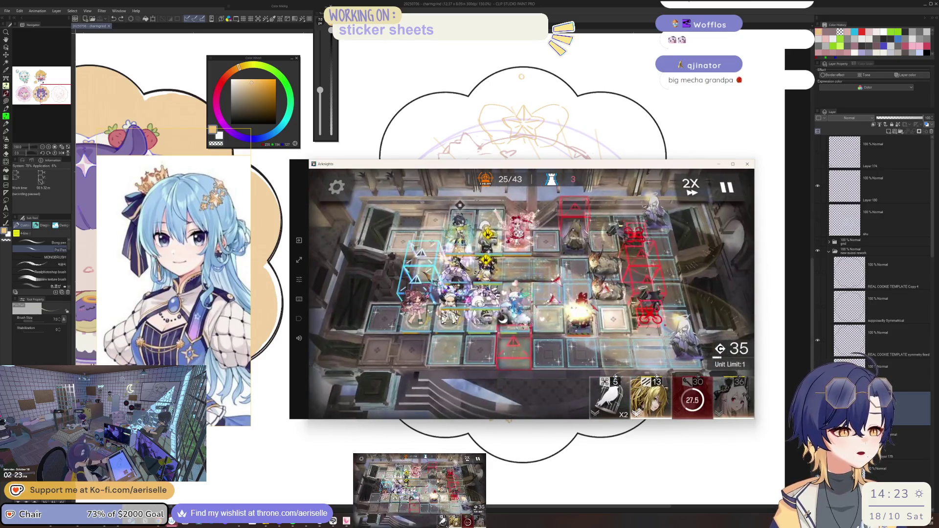
click(487, 237)
click(533, 273)
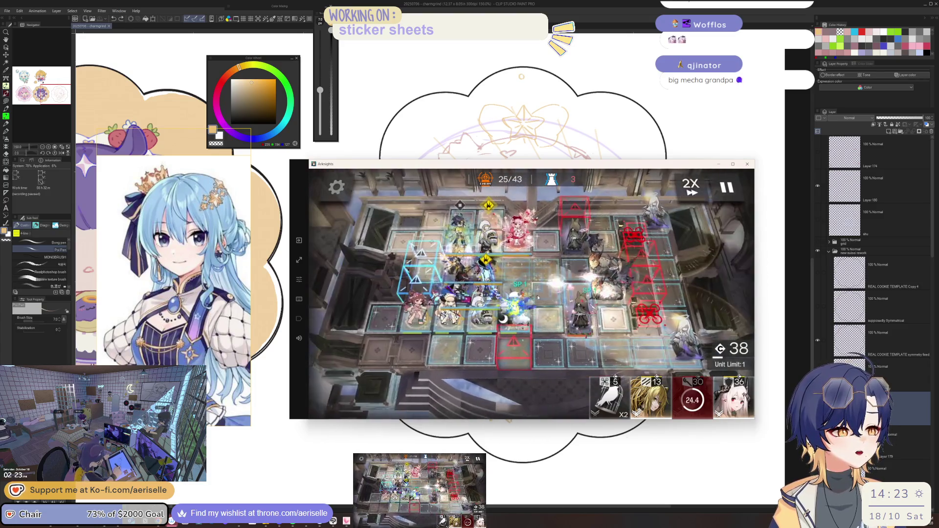
click(515, 293)
click(533, 274)
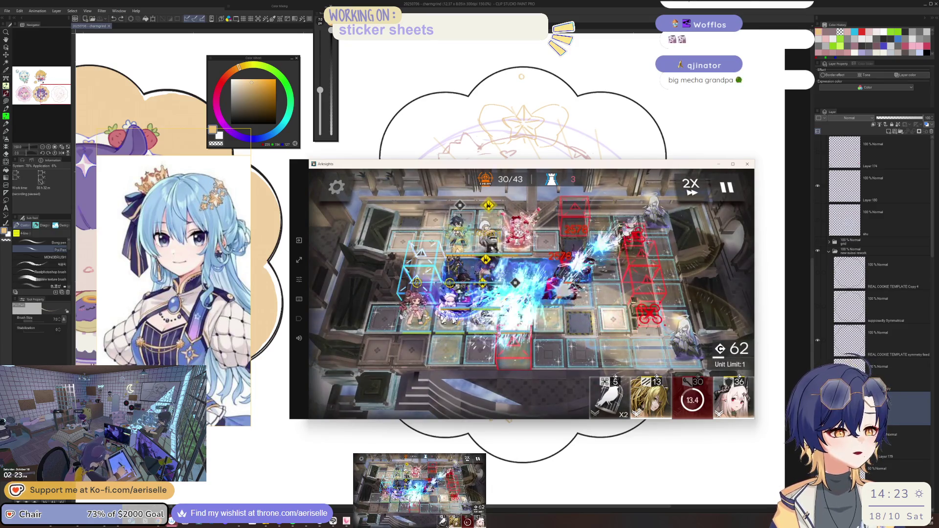
click(513, 289)
click(602, 329)
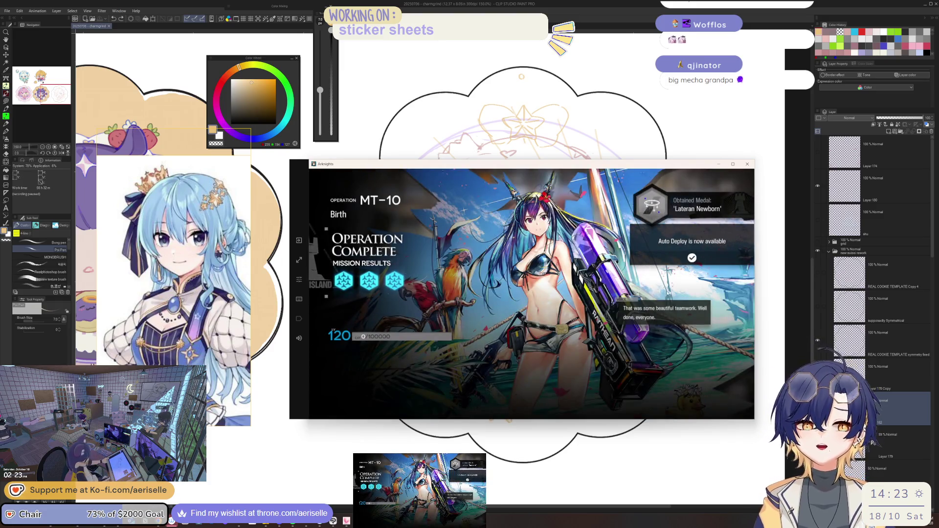
Dismiss the MT-10 Operation Complete results and open the MT-ST-3 story stage
click(528, 278)
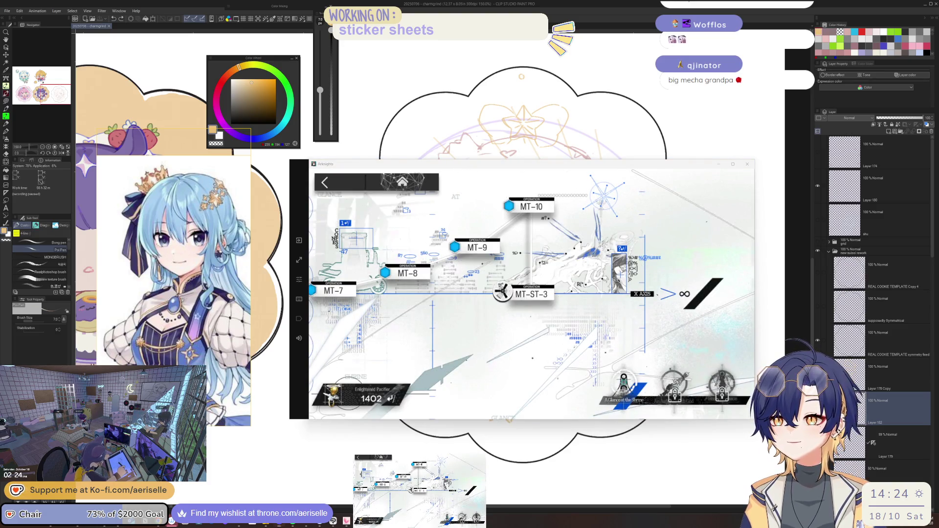
click(507, 303)
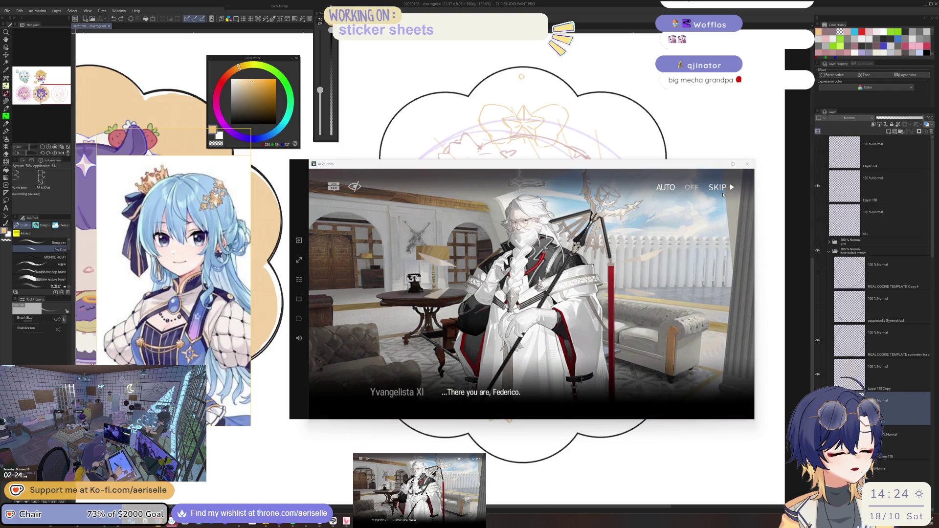
Skip the MT-ST-3 story, dismiss its rewards, and return to the event main menu
click(681, 249)
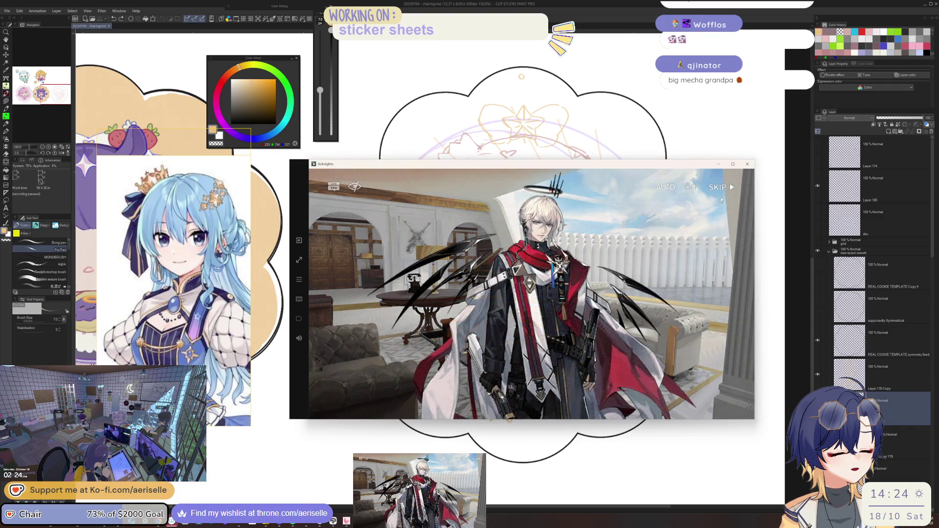
click(717, 187)
click(582, 326)
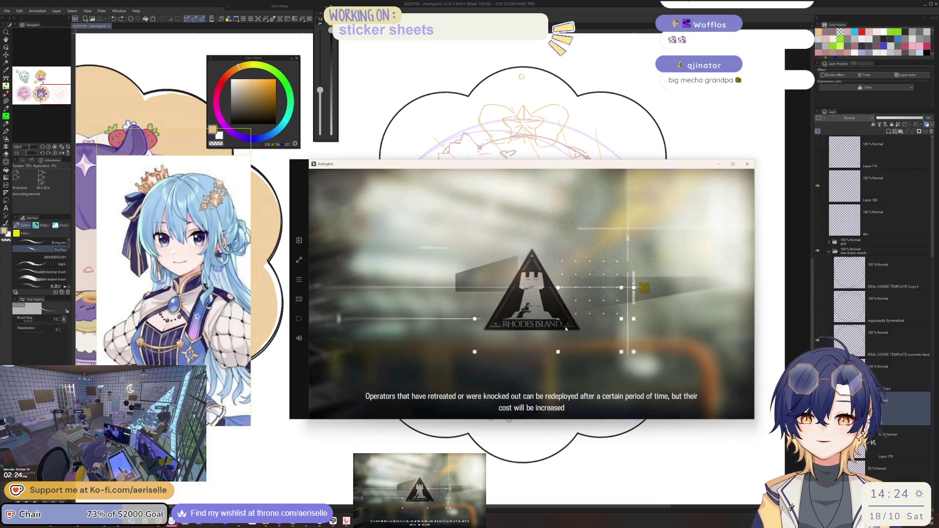
click(559, 290)
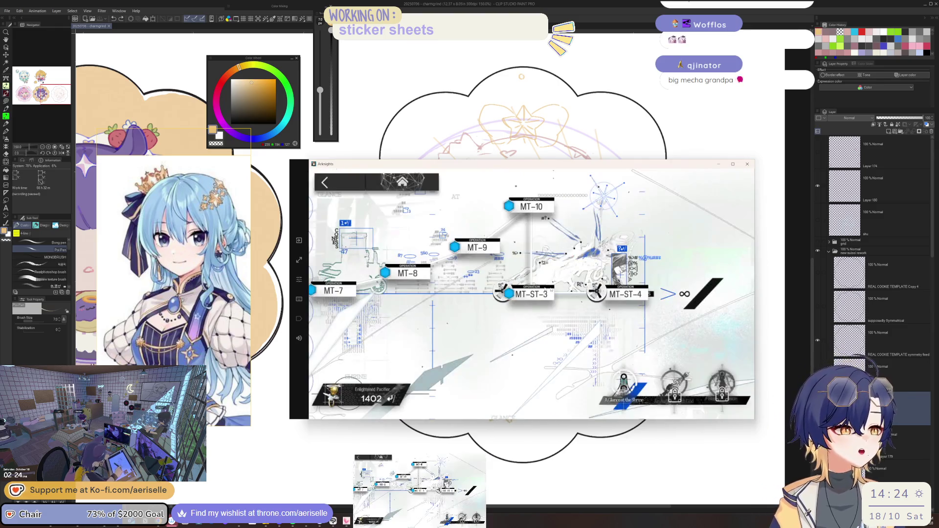
click(331, 188)
click(717, 228)
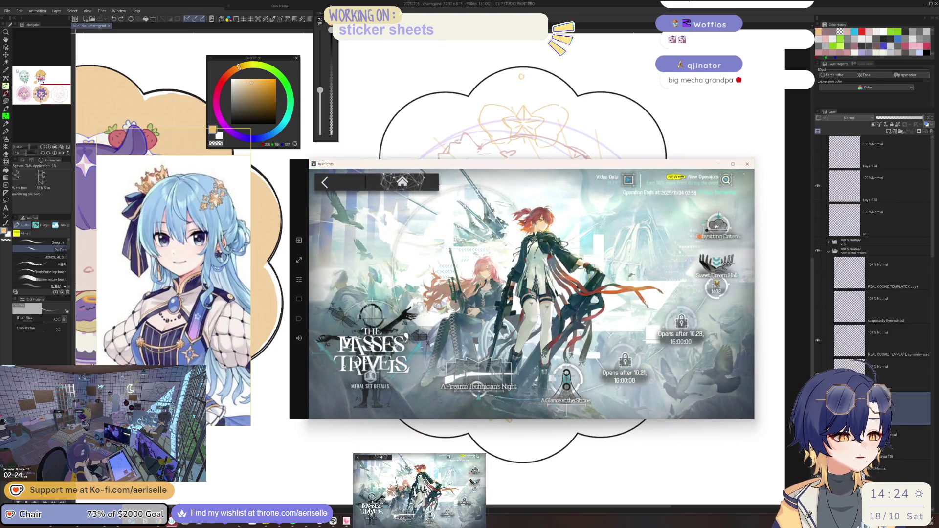
Claim the completed Babysitting Criteria mission rewards
click(700, 216)
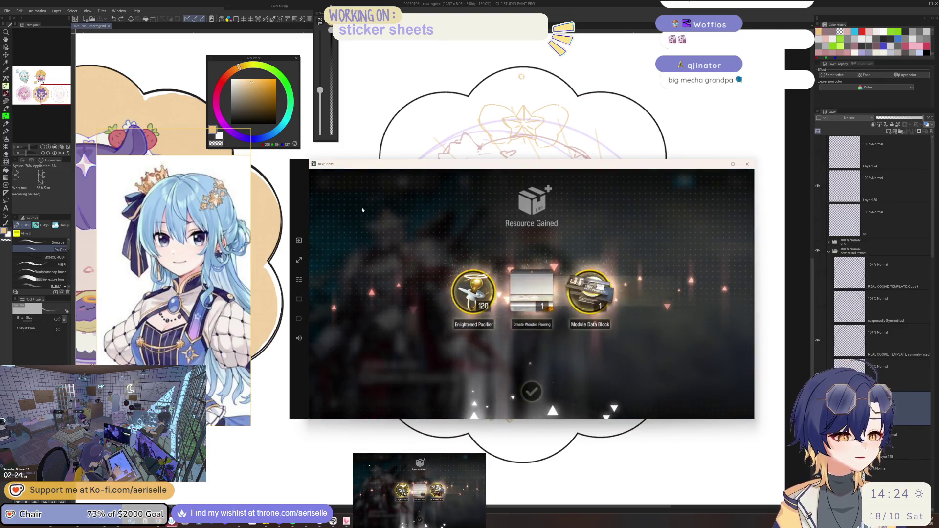
click(361, 207)
click(325, 181)
Buy Sankta Miksaparato's Token phases 1 and 2 for 250 and 300 in Sweet Dream Hall
click(716, 273)
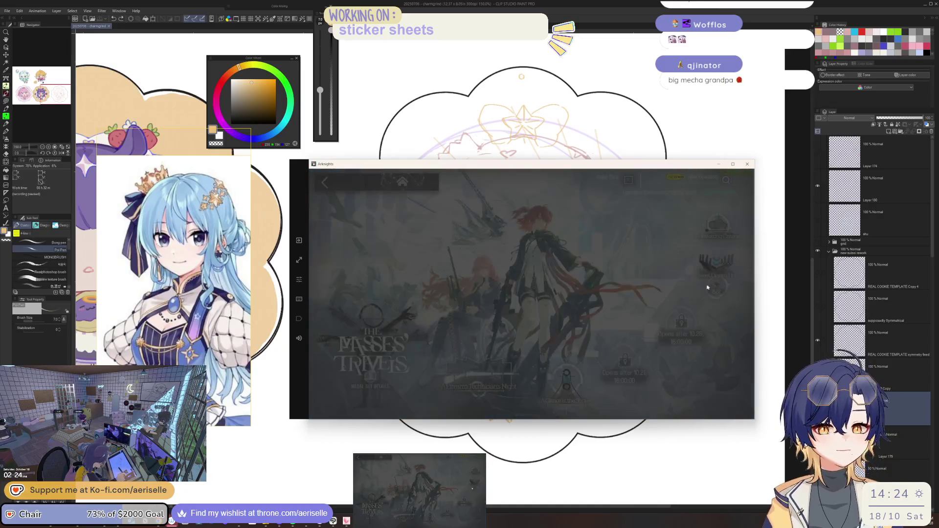
click(401, 294)
click(626, 360)
click(587, 350)
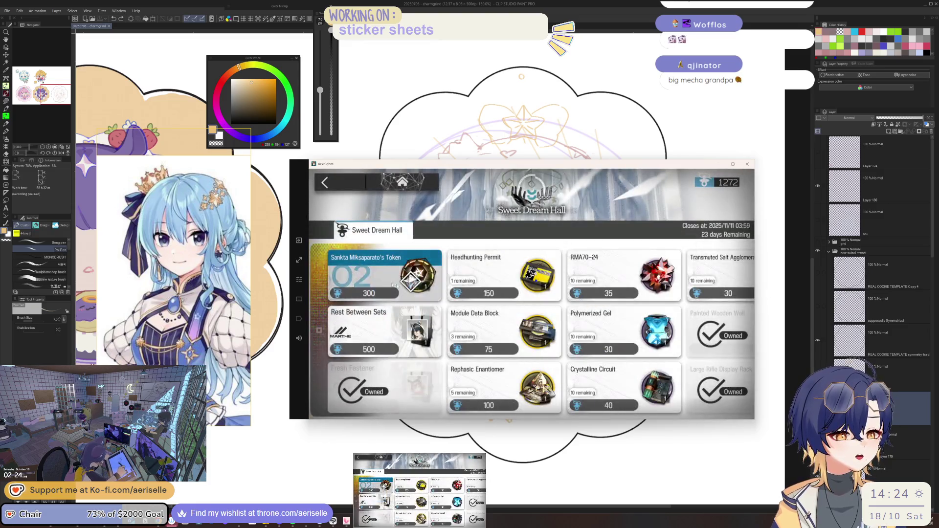
click(401, 295)
click(627, 360)
click(498, 331)
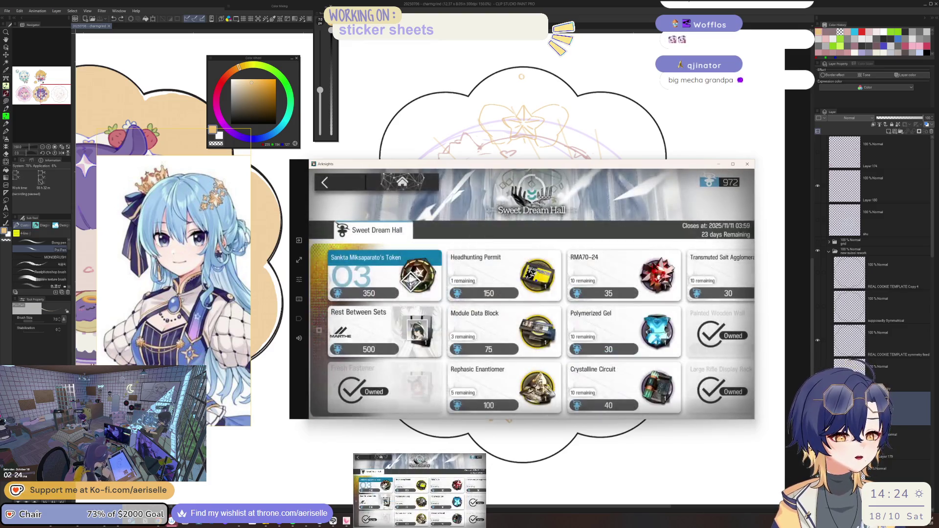
Buy the Phase 3 and 4 tokens for 350 and 400, then return to the A Glance at the Shrine stages
click(391, 283)
click(602, 360)
click(606, 362)
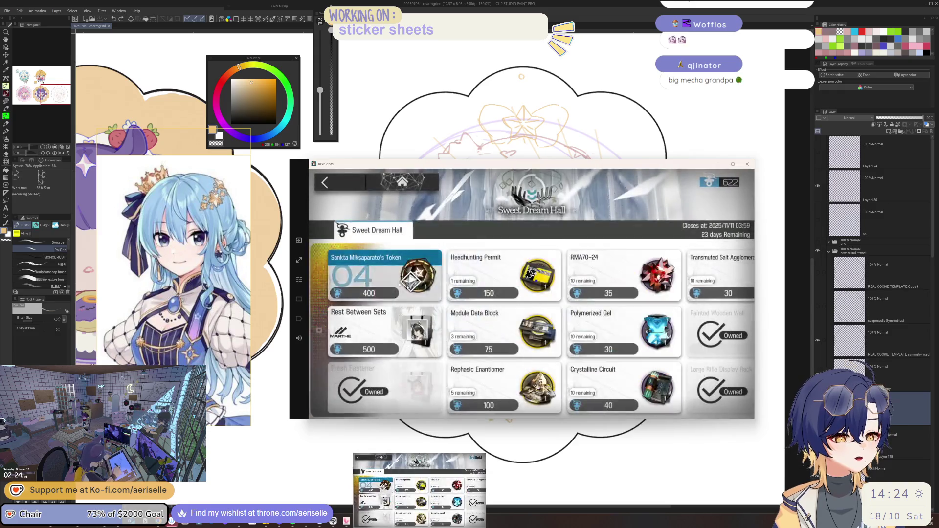
click(381, 274)
click(607, 364)
click(608, 362)
click(391, 278)
click(630, 361)
key(Escape)
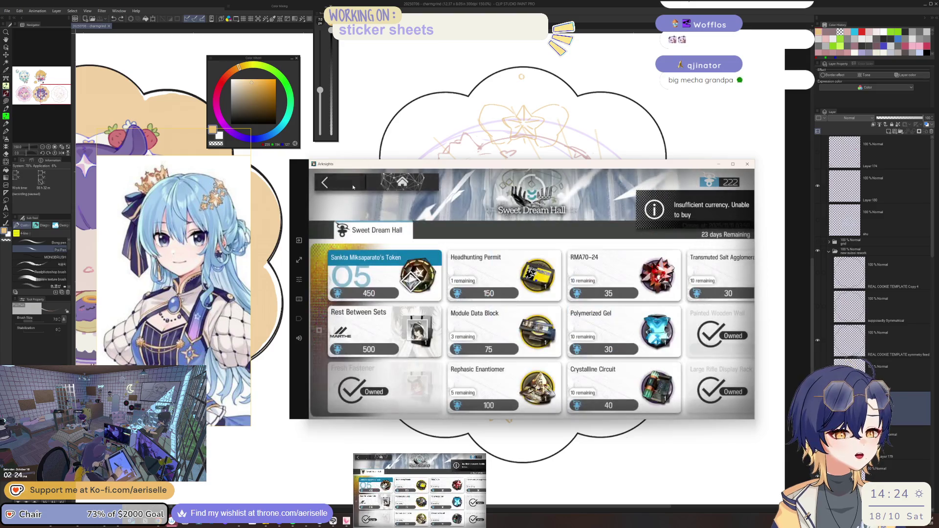
key(Escape)
click(567, 376)
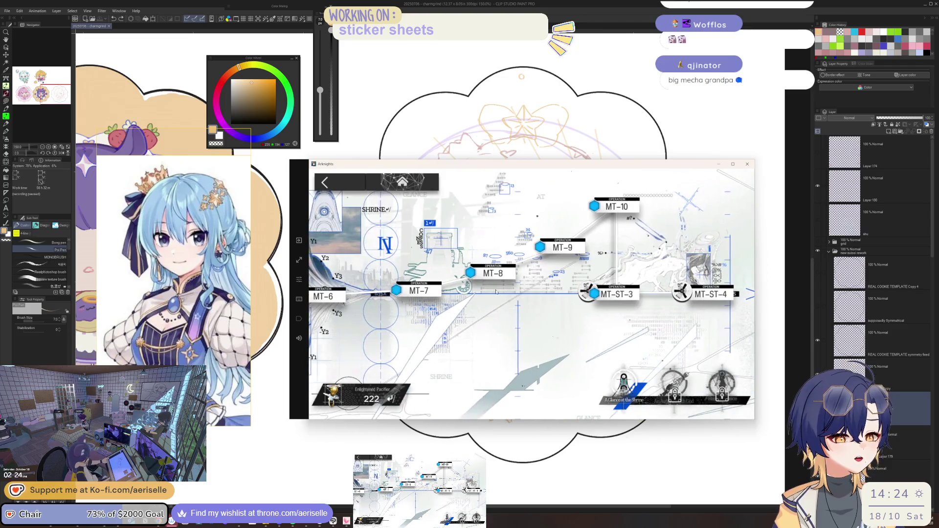
Inspect the MT-8 and MT-9 reward lists, including the Grindstone description
click(695, 345)
click(457, 263)
click(350, 202)
click(351, 202)
click(551, 247)
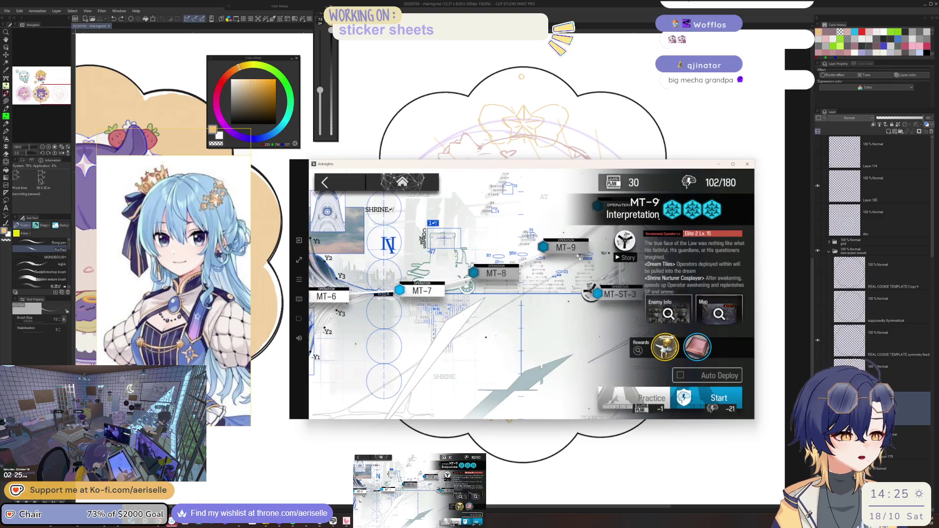
click(703, 346)
click(457, 263)
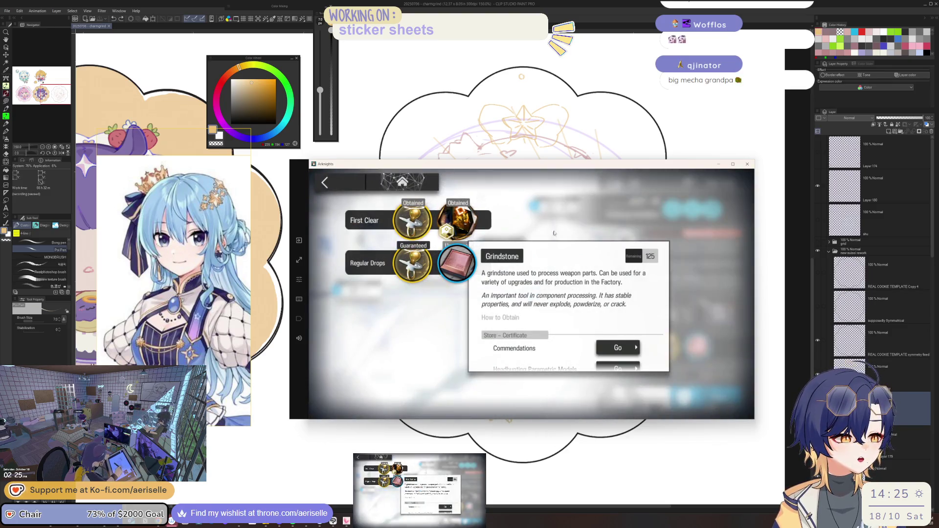
click(342, 181)
Inspect the MT-10 Birth rewards, including the Compound Cutting Fluid description
click(557, 208)
click(702, 346)
click(457, 263)
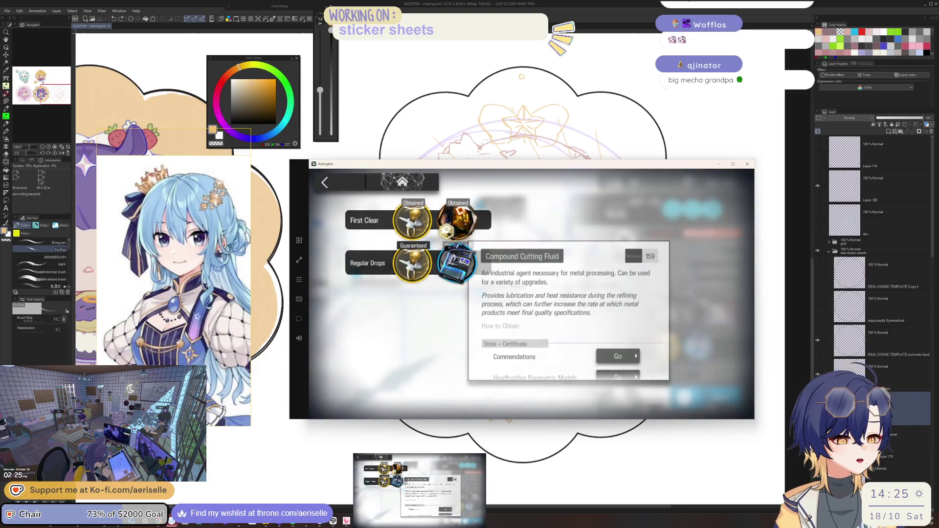
click(355, 201)
click(356, 201)
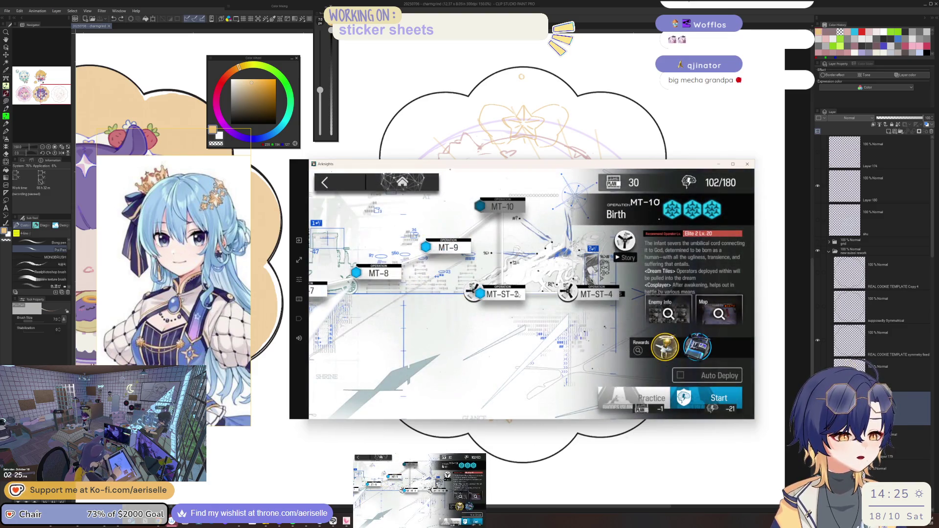
Start the MT-ST-4 Voyage story, skip it, and collect the Originite Prime
click(595, 294)
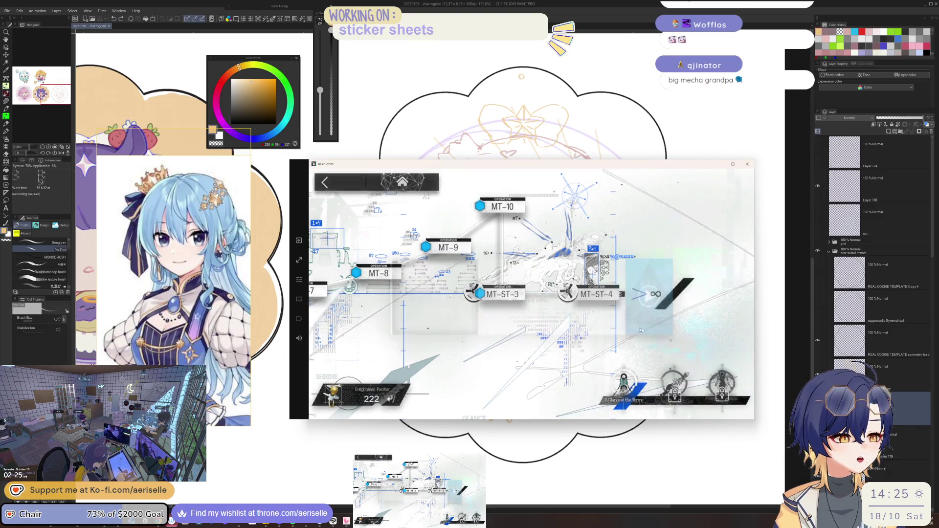
click(658, 299)
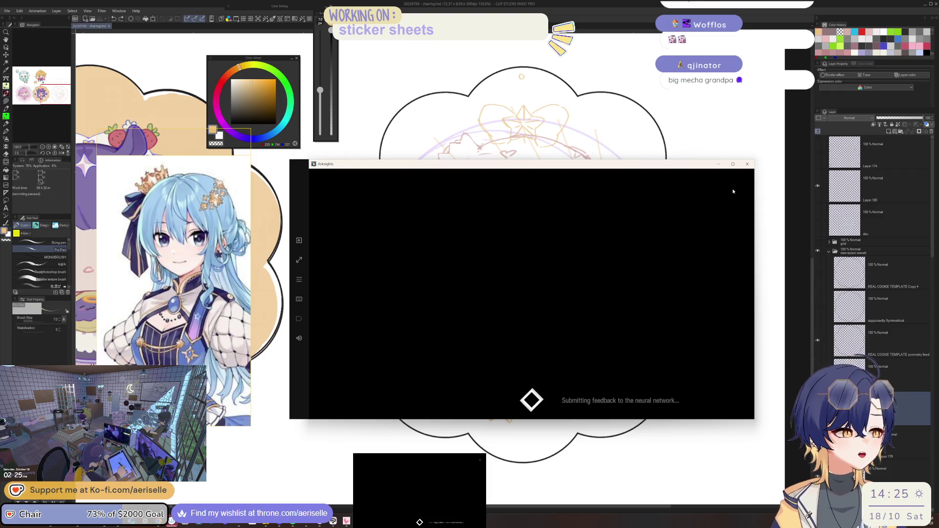
click(730, 188)
click(590, 329)
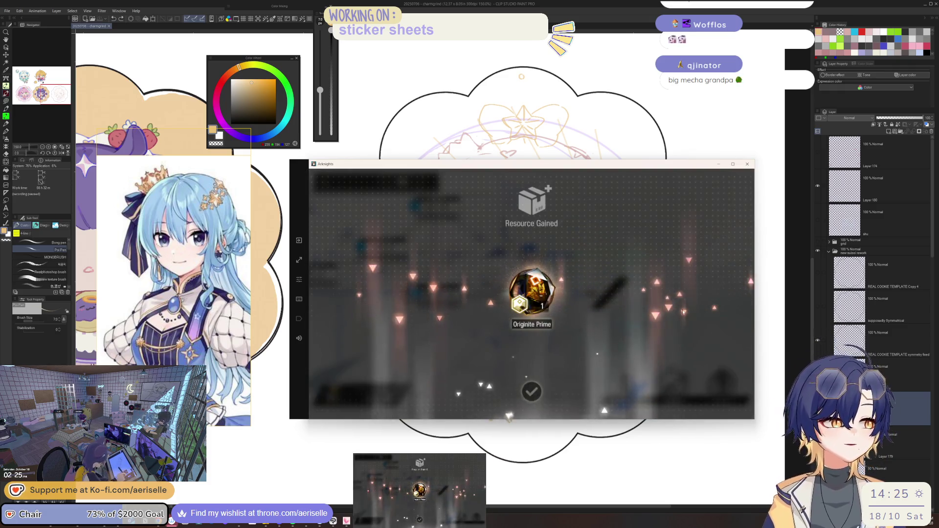
click(596, 295)
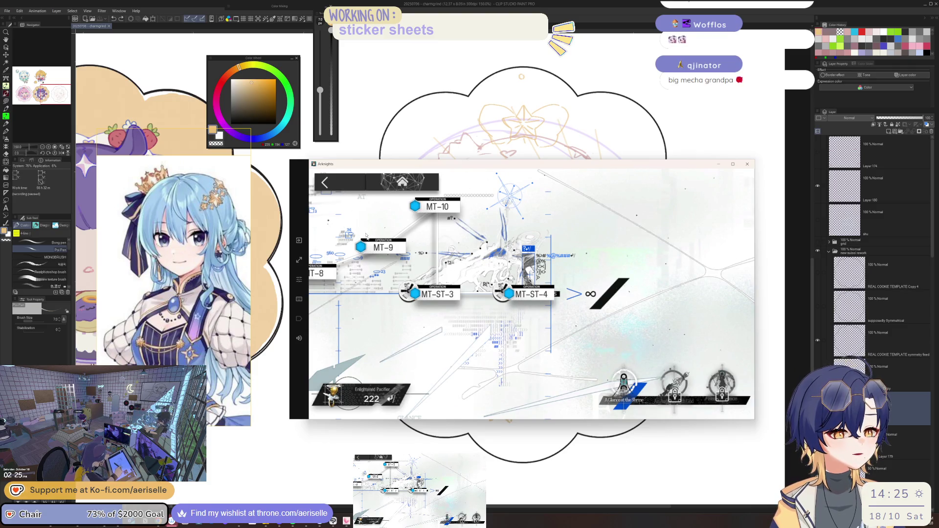
Browse stages MT-8 through MT-10 and review MT-7 Funeral's reward items
click(333, 273)
click(491, 206)
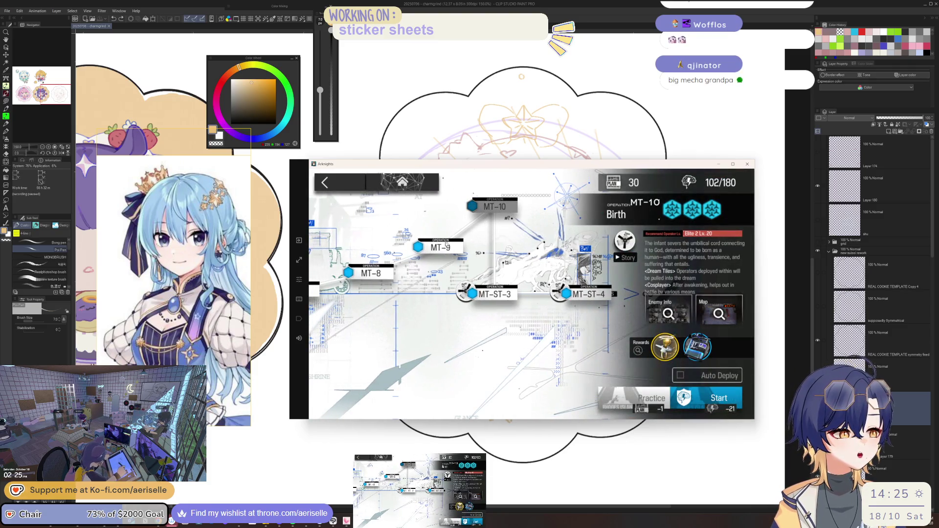
click(430, 249)
click(377, 265)
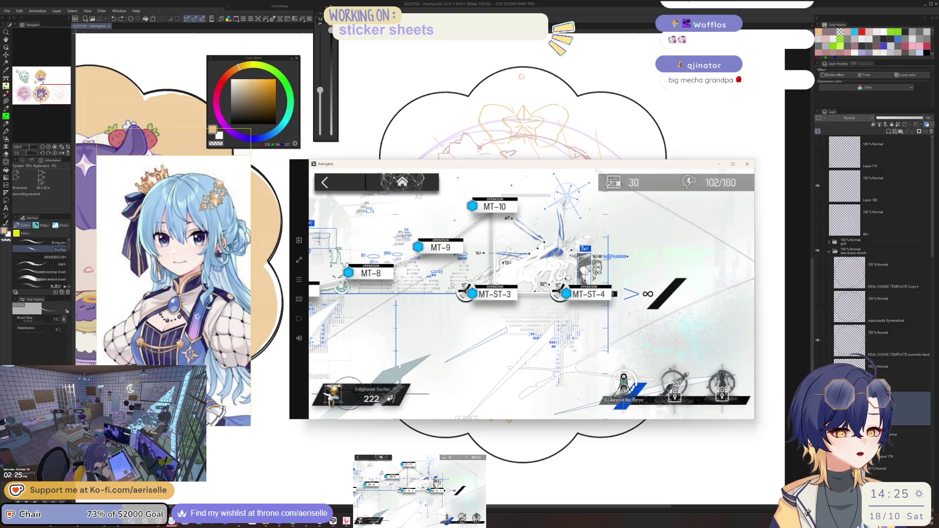
click(315, 290)
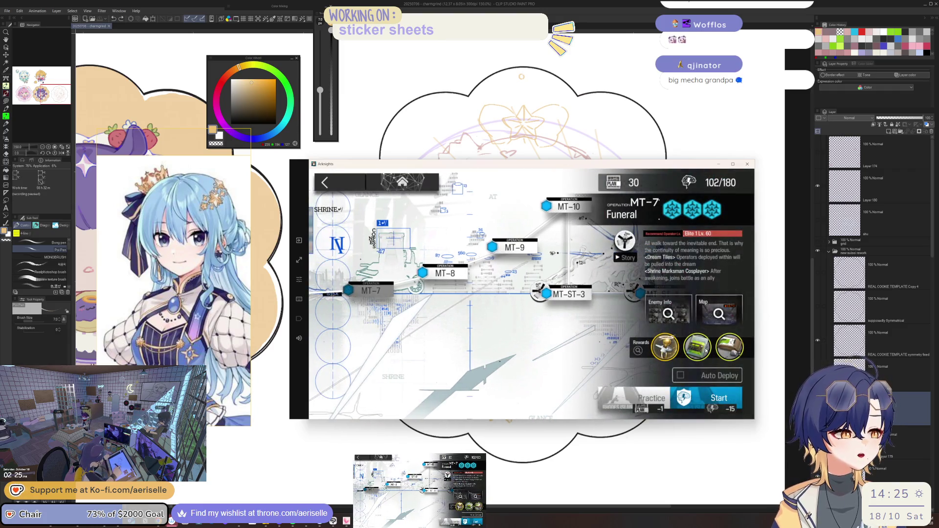
click(705, 350)
click(504, 279)
click(457, 264)
click(456, 264)
click(340, 196)
click(340, 196)
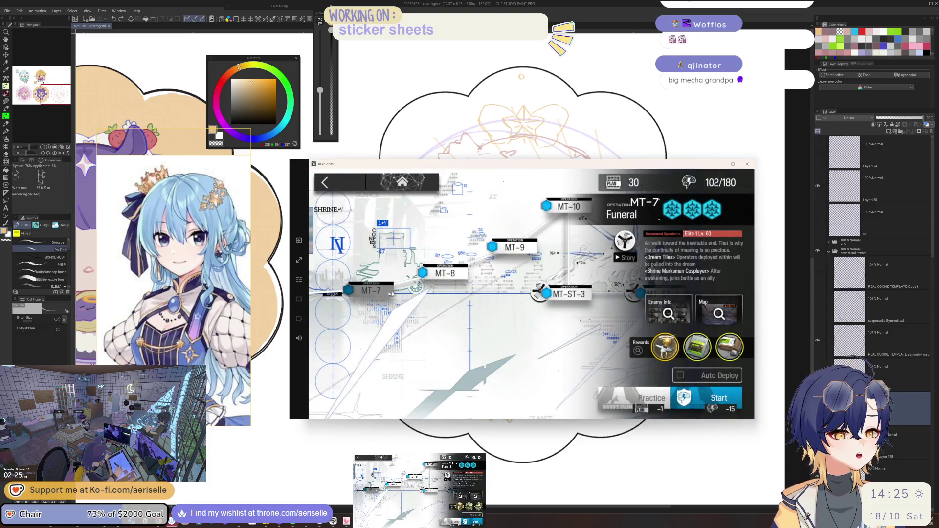
click(376, 301)
Review the reward drops of MT-6 Confess and MT-4 Wayfinder
drag(357, 281, 592, 283)
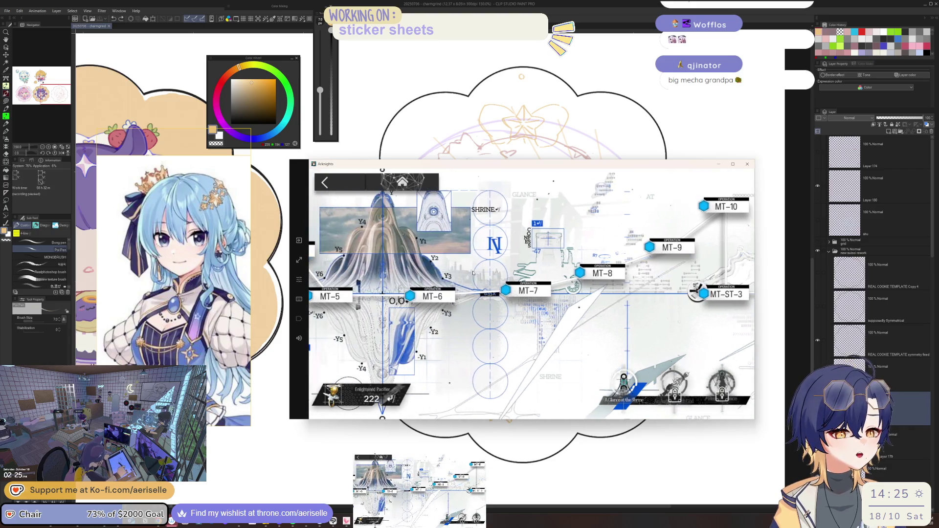
click(446, 295)
click(699, 353)
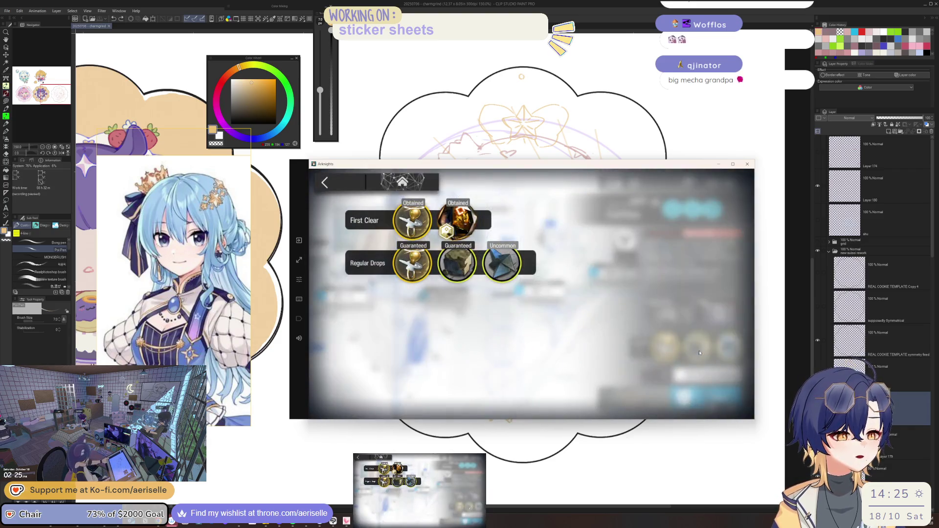
click(347, 188)
click(429, 275)
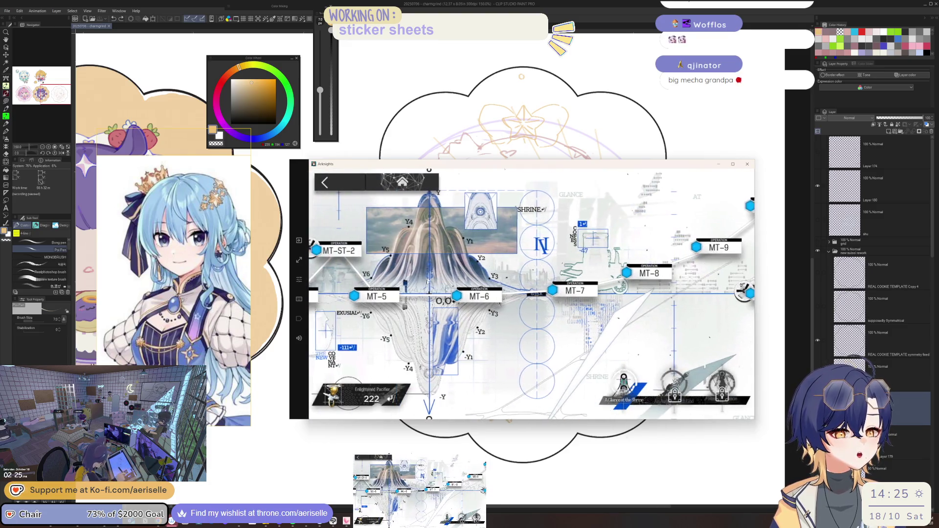
drag(430, 275, 565, 278)
click(431, 297)
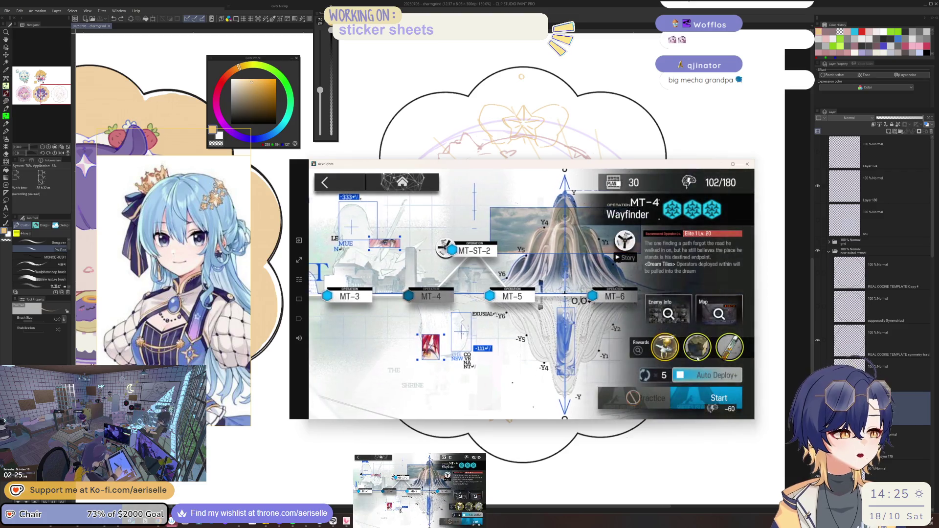
click(696, 358)
click(490, 205)
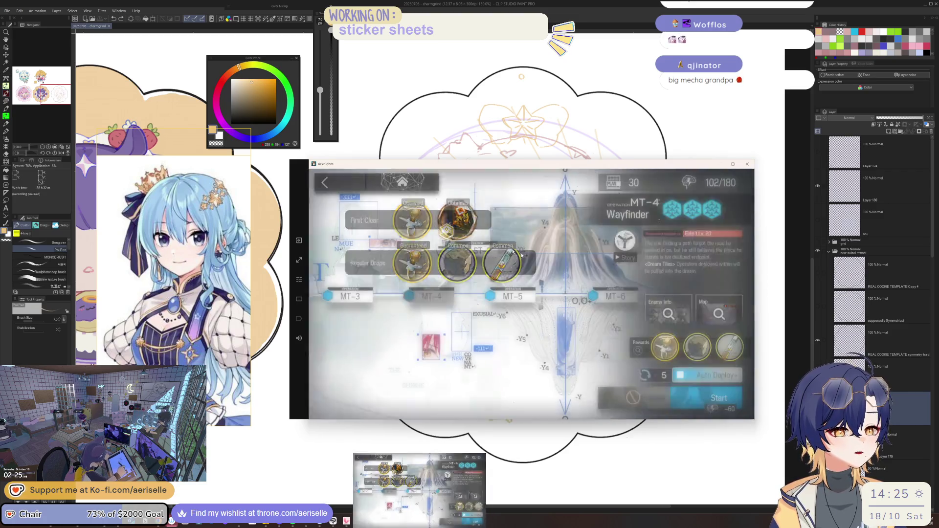
click(490, 205)
click(515, 297)
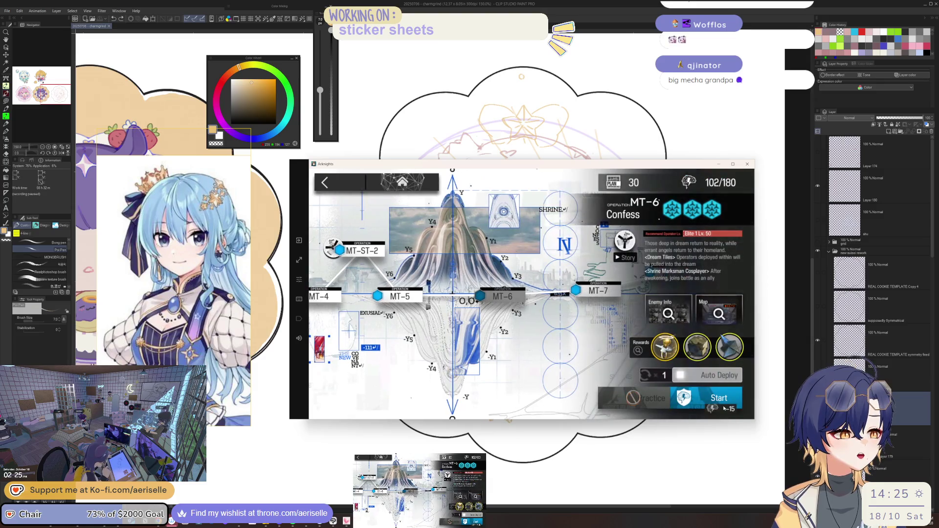
drag(579, 275, 421, 275)
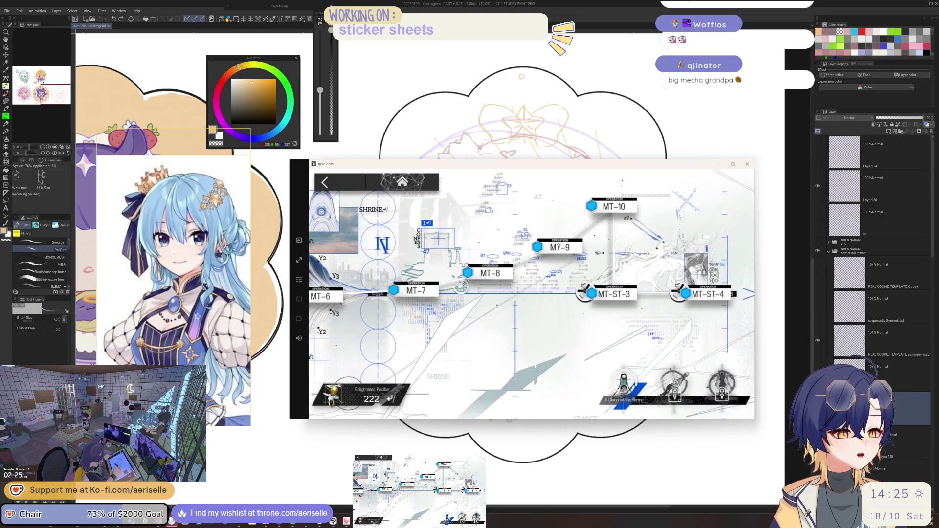
Enable Auto Deploy ×6 on MT-9, refill sanity with potions, and launch the mission
click(552, 244)
click(682, 375)
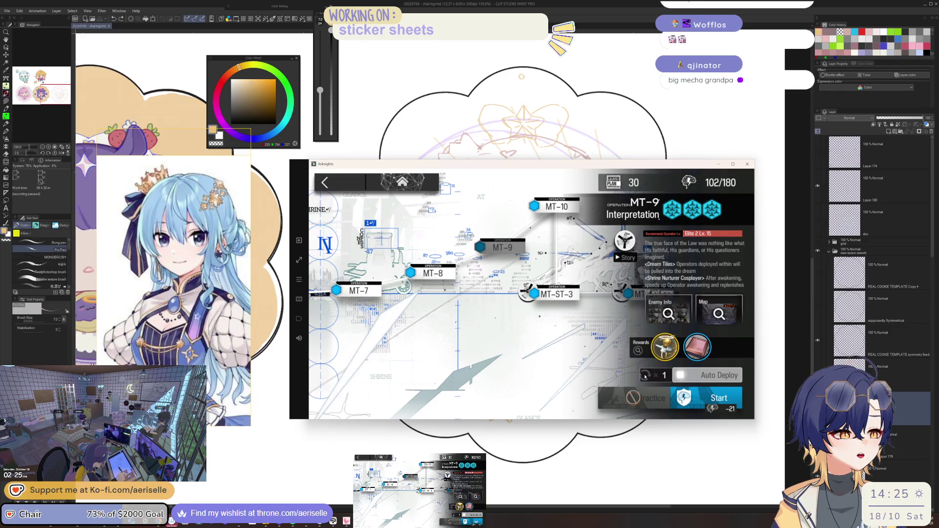
click(713, 405)
click(561, 279)
click(561, 279)
click(561, 280)
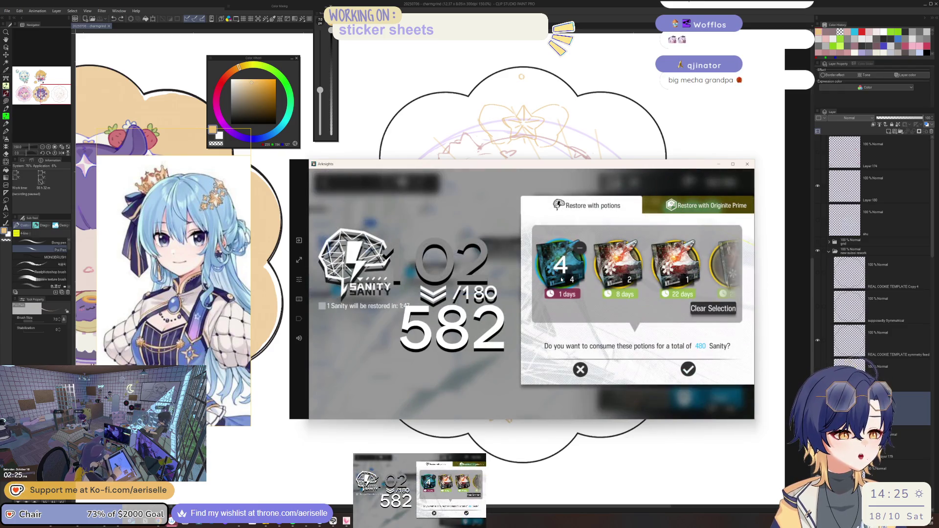
click(686, 372)
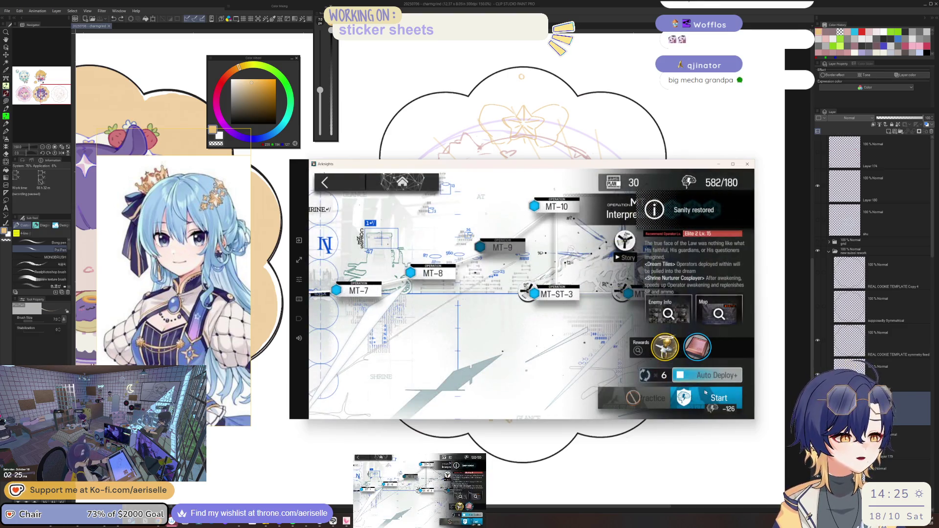
click(707, 396)
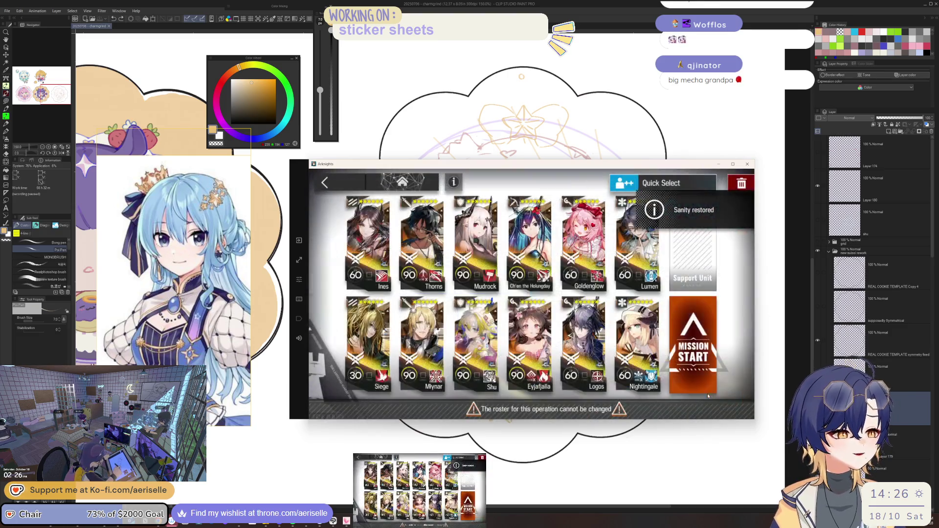
click(701, 354)
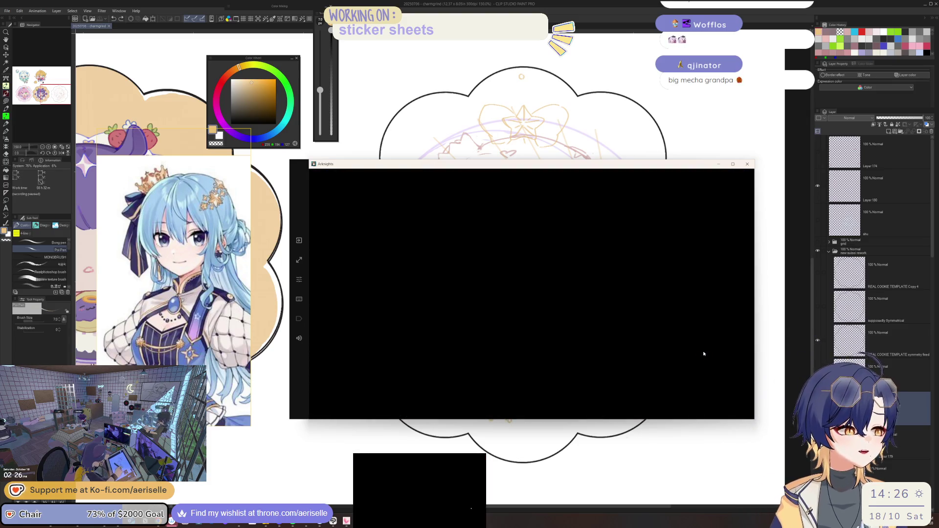
Return to the sketch and undo the stray orange strokes
key(alt+Tab)
key(e)
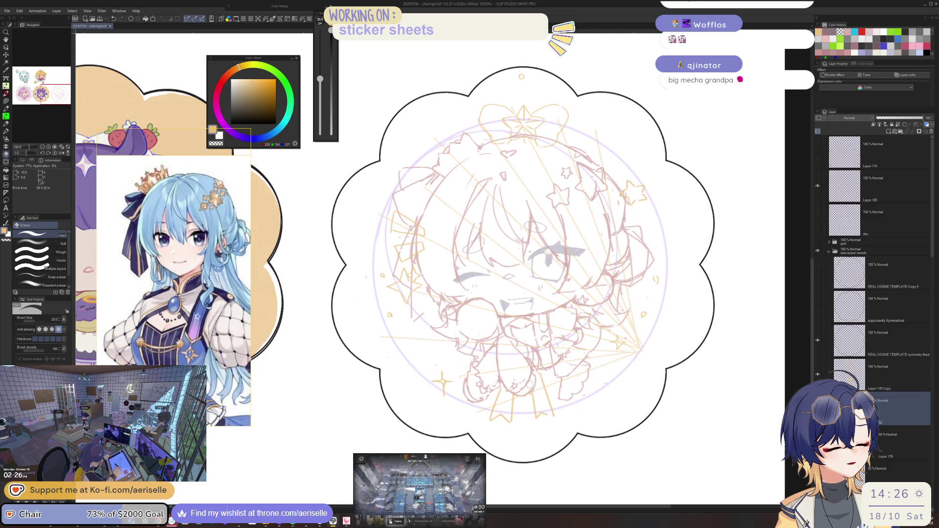
key(p)
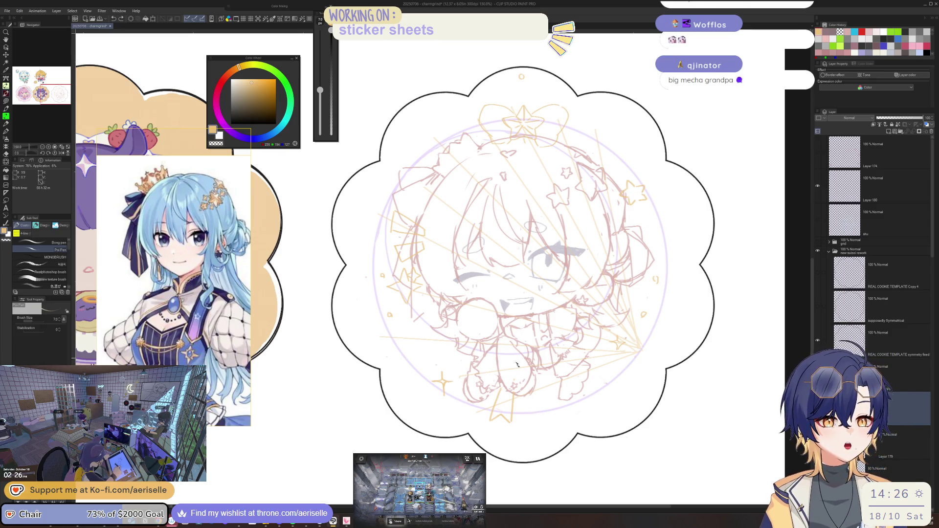
key(ctrl+z)
Collapse the new-suisei rework folder and create a new Illustration document from the sketch
click(828, 252)
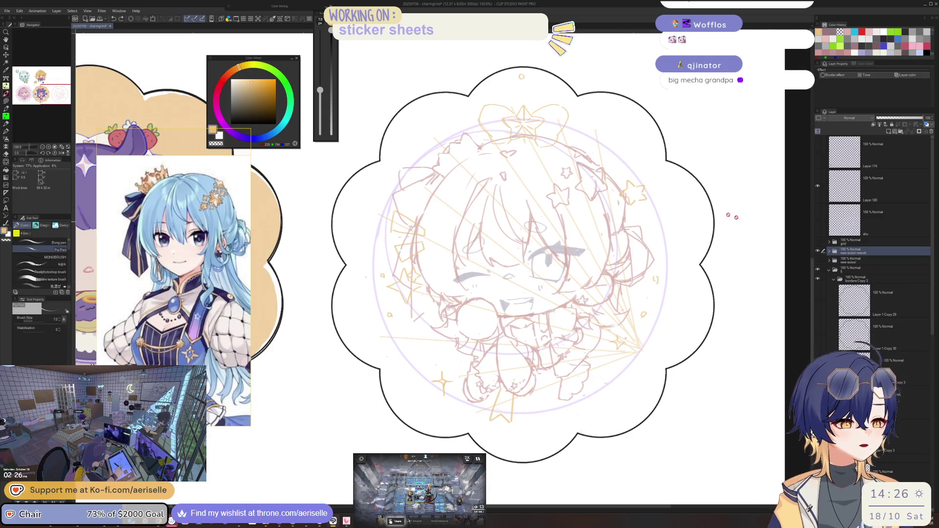
click(7, 10)
click(25, 20)
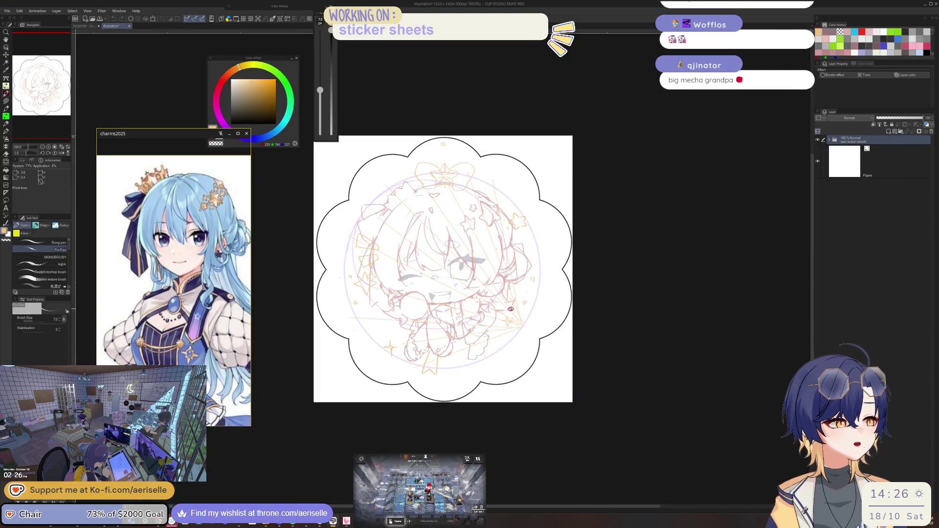
Zoom in on the lower sketch and pick Layer 182 by Ctrl-clicking its strokes
scroll(447, 304, up, 2)
scroll(492, 347, up, 2)
drag(517, 314, 601, 193)
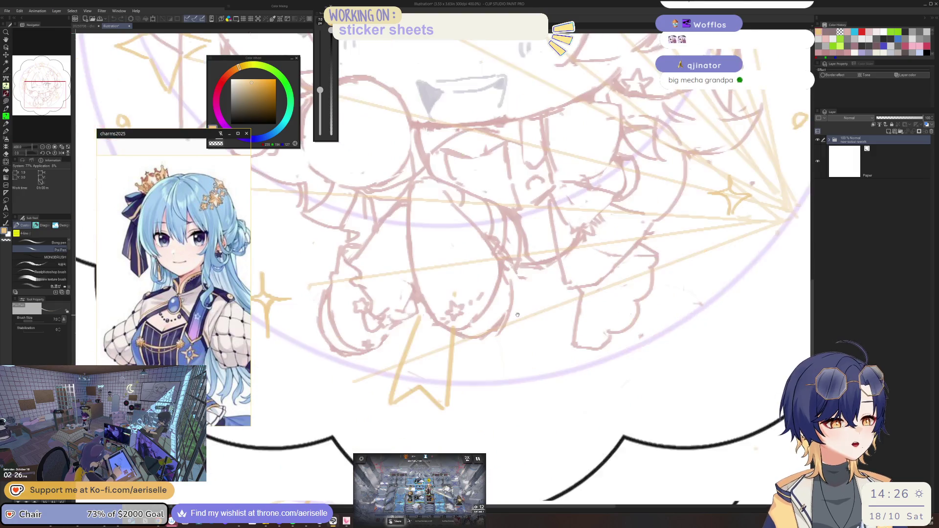
key(o)
click(448, 366)
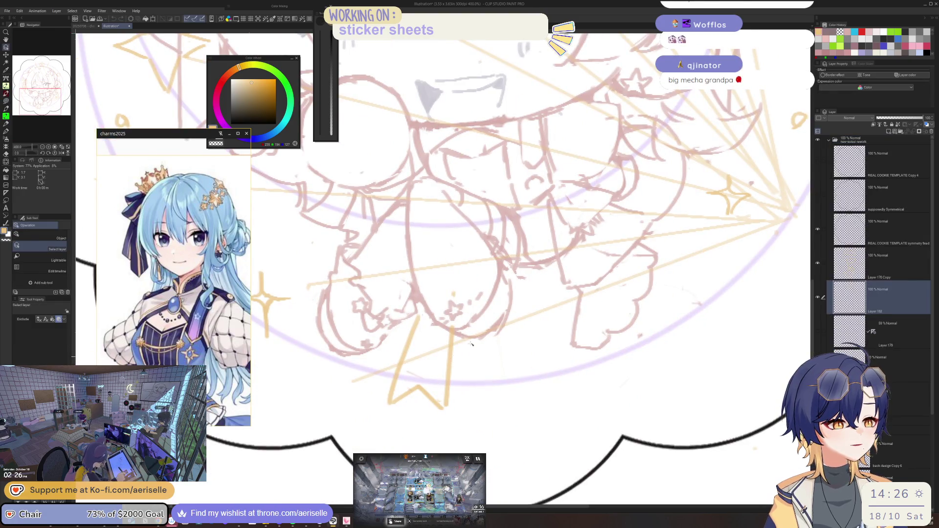
key(p)
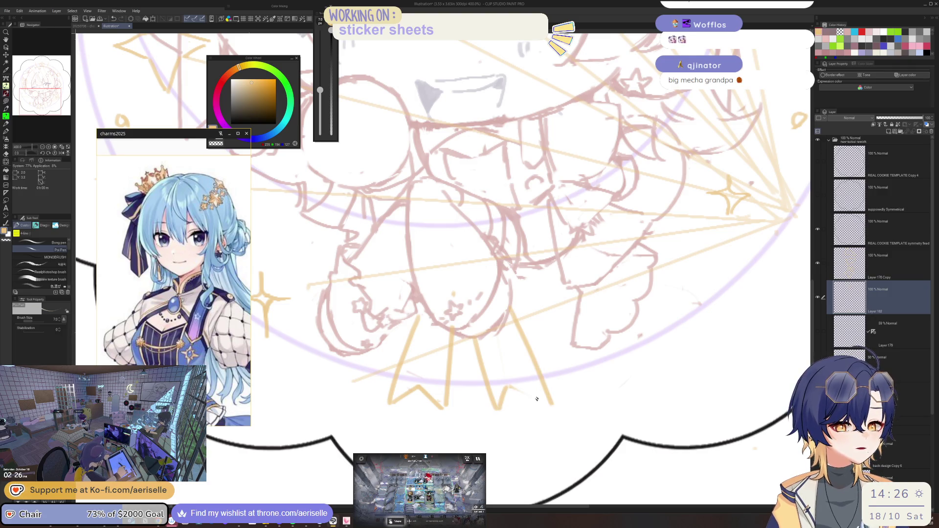
Test a long beige pen curve on the sketch and erase the small beige stroke
scroll(557, 418, down, 6)
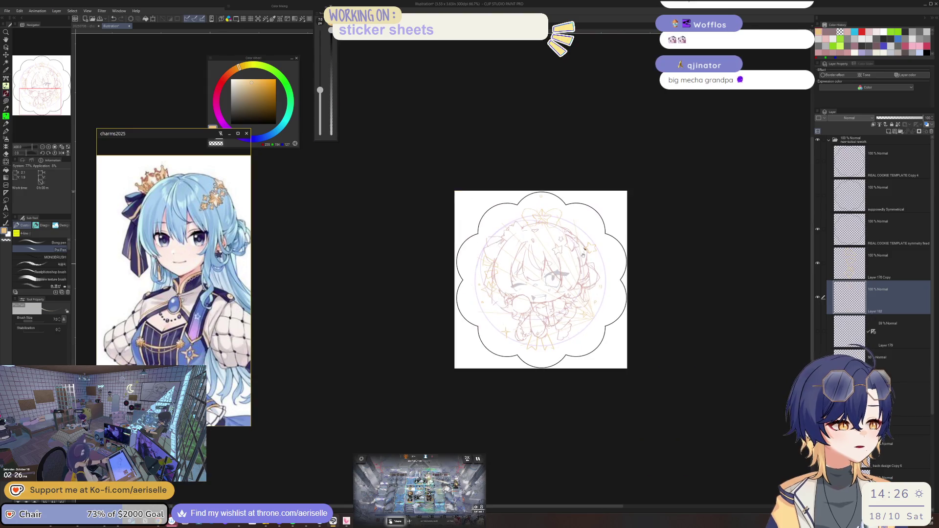
scroll(565, 228, up, 5)
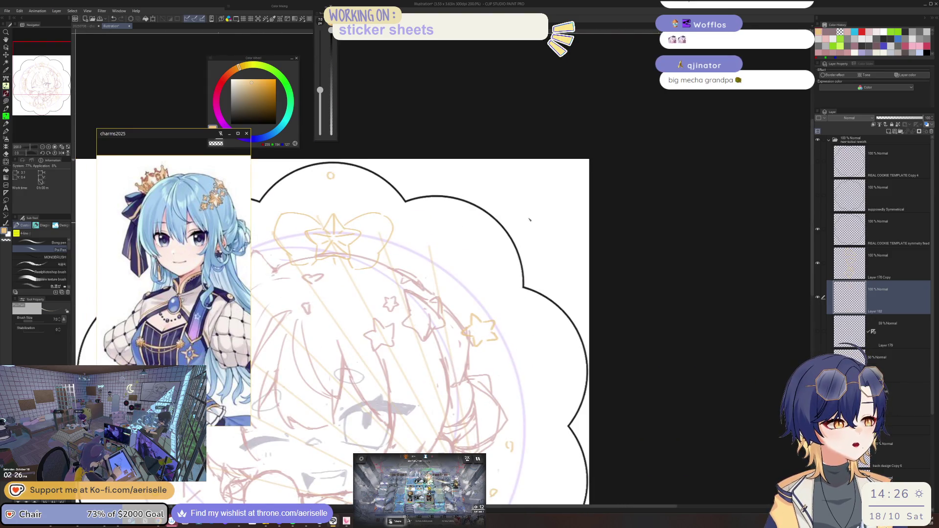
scroll(531, 223, up, 4)
mouse_move(523, 225)
mouse_down()
mouse_move(519, 272)
mouse_move(657, 333)
mouse_move(587, 103)
mouse_up()
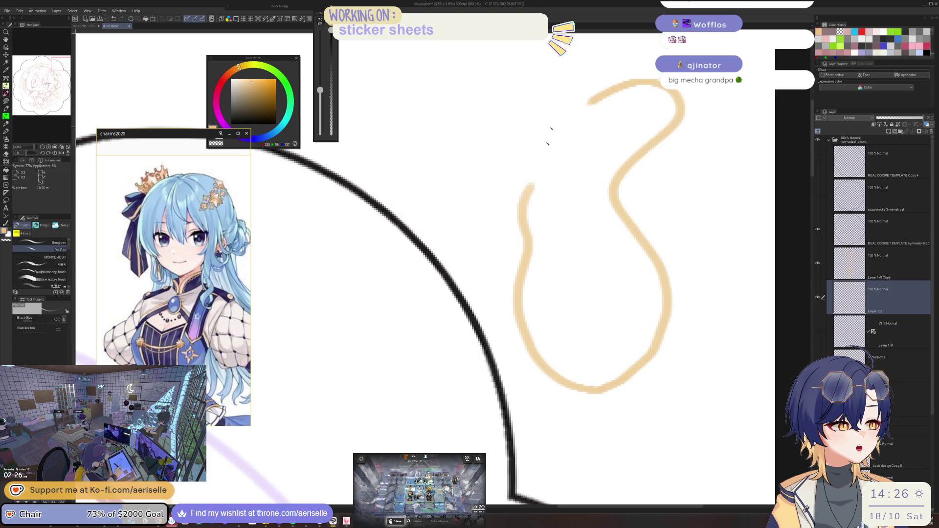
scroll(566, 218, down, 5)
key(e)
mouse_move(572, 196)
mouse_down()
mouse_move(560, 211)
mouse_move(603, 253)
mouse_move(562, 286)
mouse_up()
key(p)
Undo the thin beige curve, then close the Illustration document and answer the save prompt
scroll(563, 215, up, 2)
key(ctrl+z)
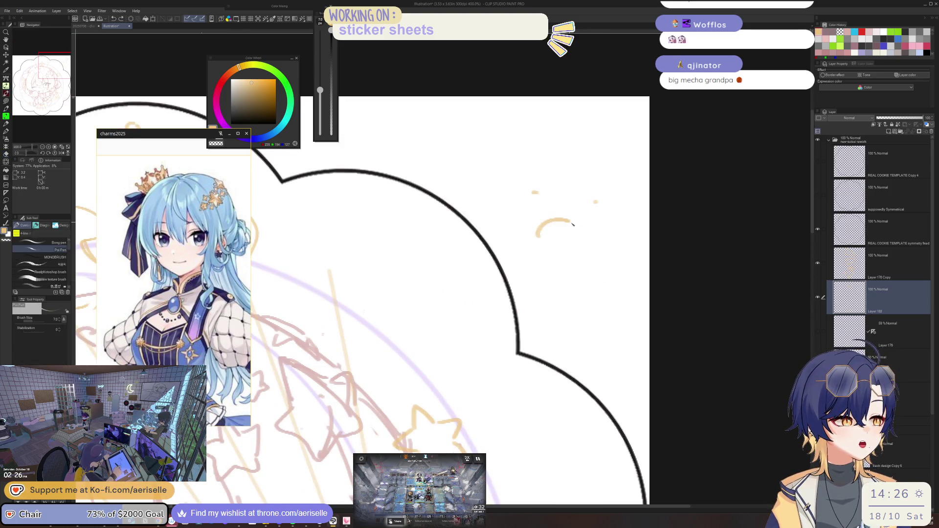
scroll(584, 260, down, 3)
key(e)
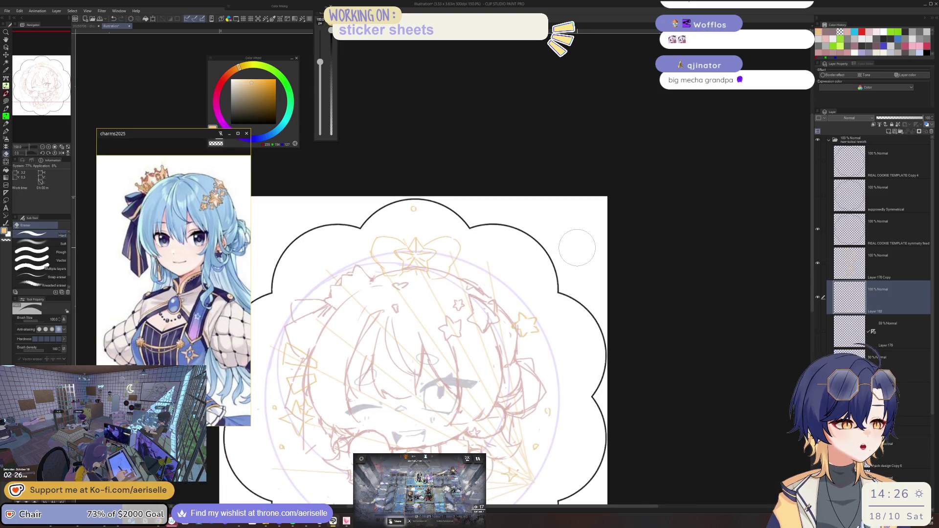
scroll(599, 206, down, 2)
scroll(598, 206, down, 2)
drag(598, 206, 596, 211)
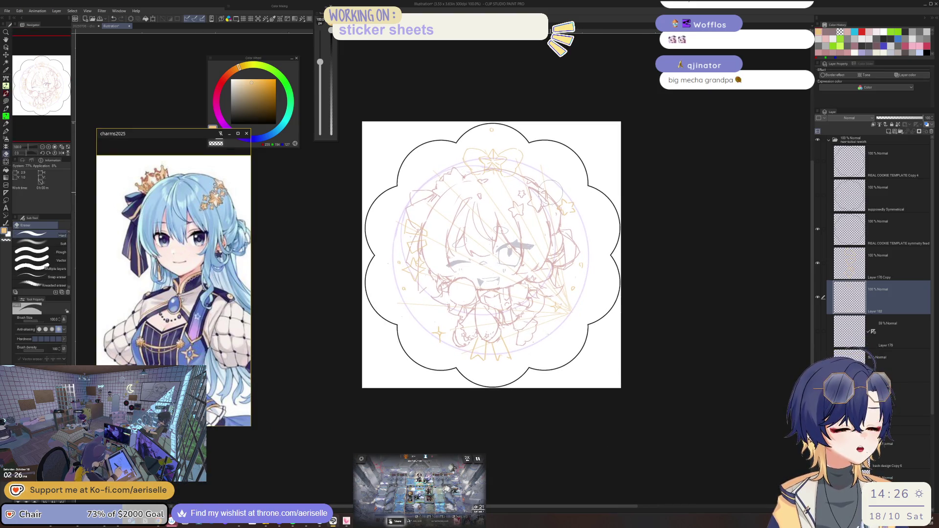
click(130, 27)
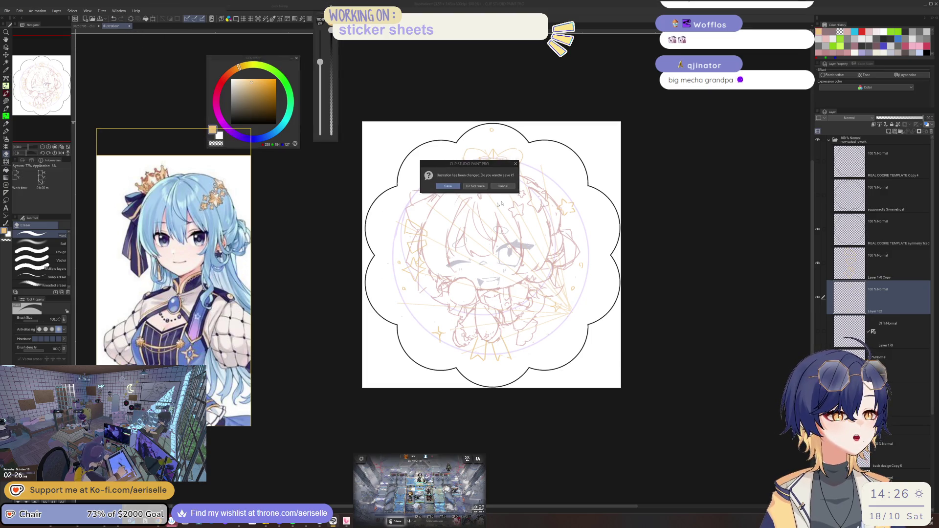
click(478, 187)
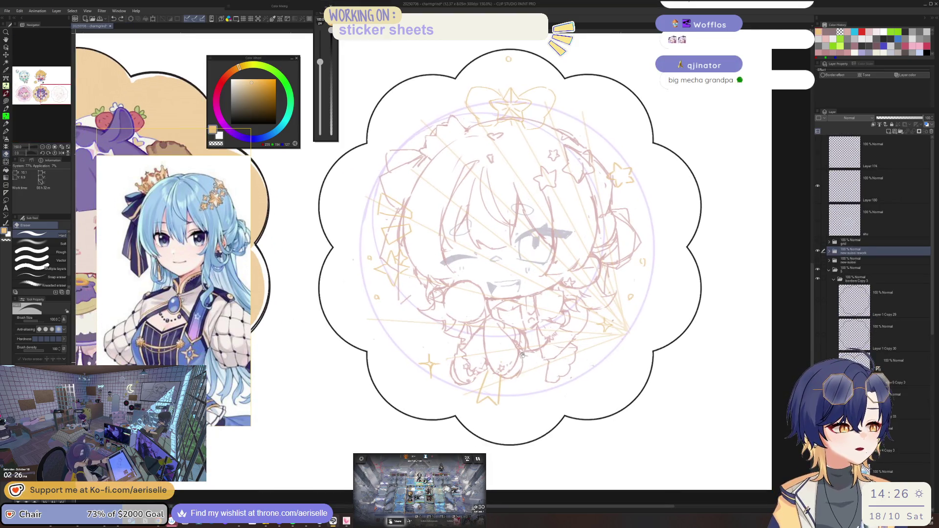
Pan to the lower drawing and select the sketch layer by picking its strokes
drag(517, 362, 503, 335)
scroll(461, 316, up, 3)
key(u)
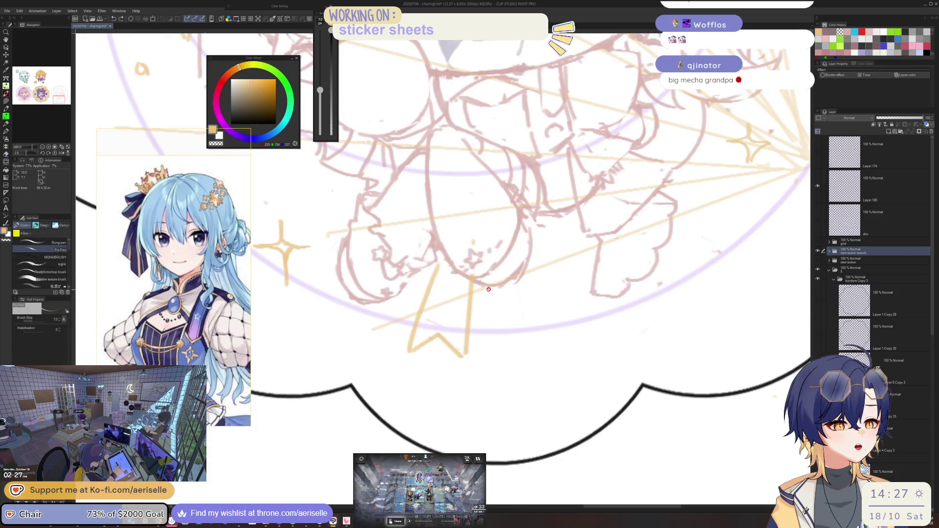
key(o)
click(469, 308)
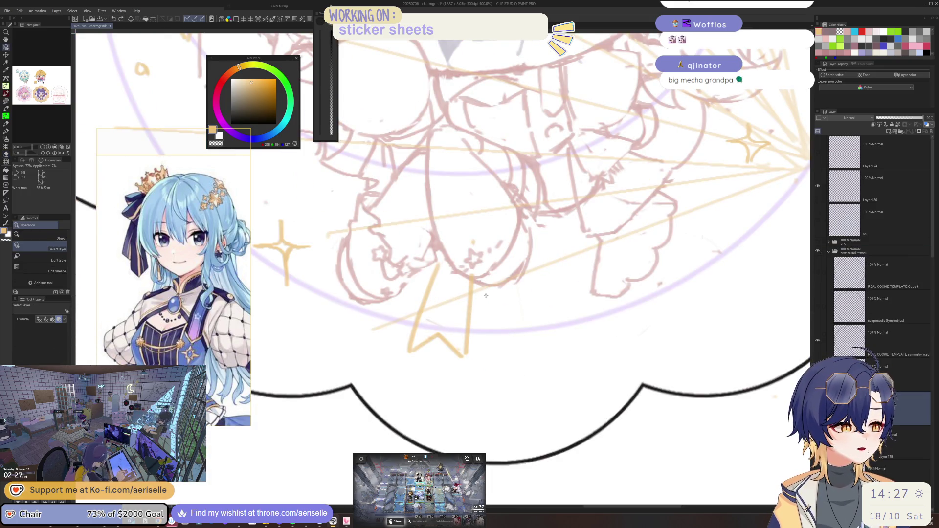
key(p)
Try orange ribbon-tail strokes below the figure, undo them, and centre the cloud frame
drag(489, 287, 502, 339)
key(ctrl+z)
drag(492, 287, 527, 335)
drag(491, 287, 502, 355)
key(ctrl+z)
key(ctrl+z)
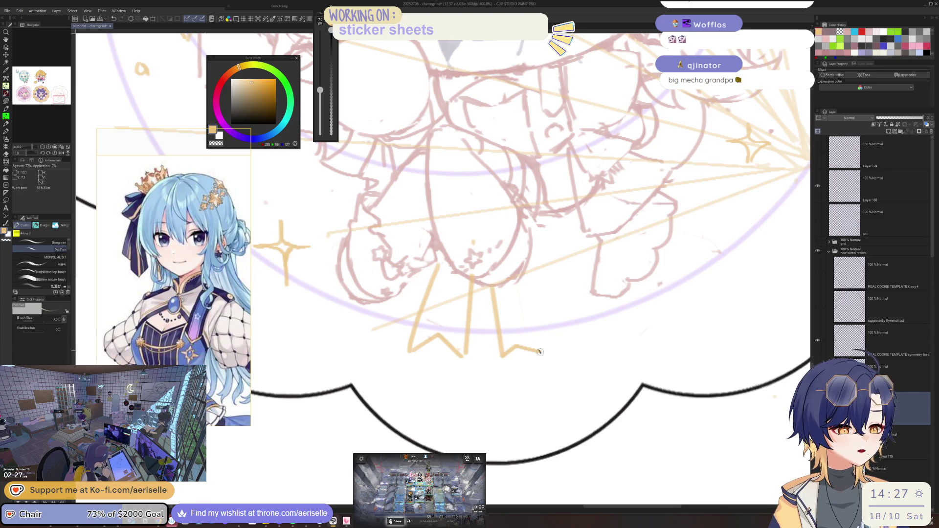
scroll(533, 205, down, 3)
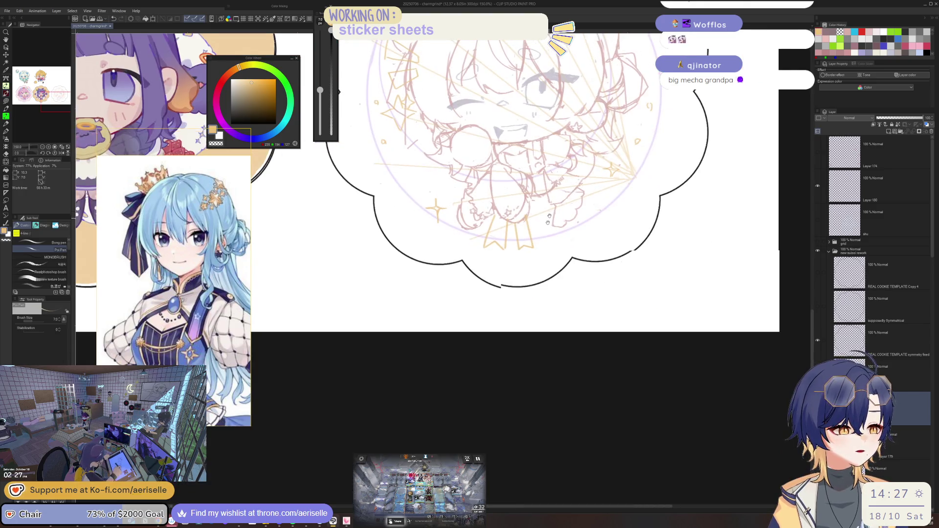
drag(548, 223, 533, 367)
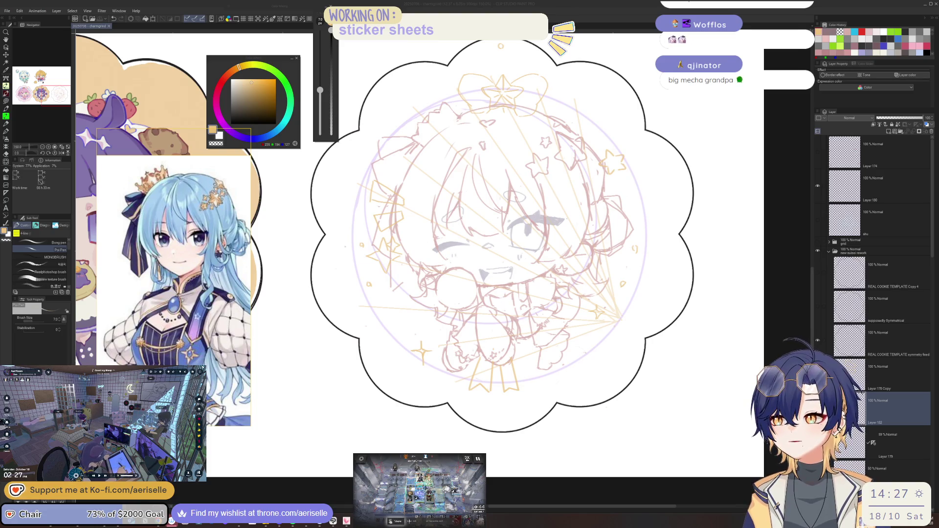
Quit Gogh and return to Clip Studio Paint to add a faint lower pen stroke
key(alt+F4)
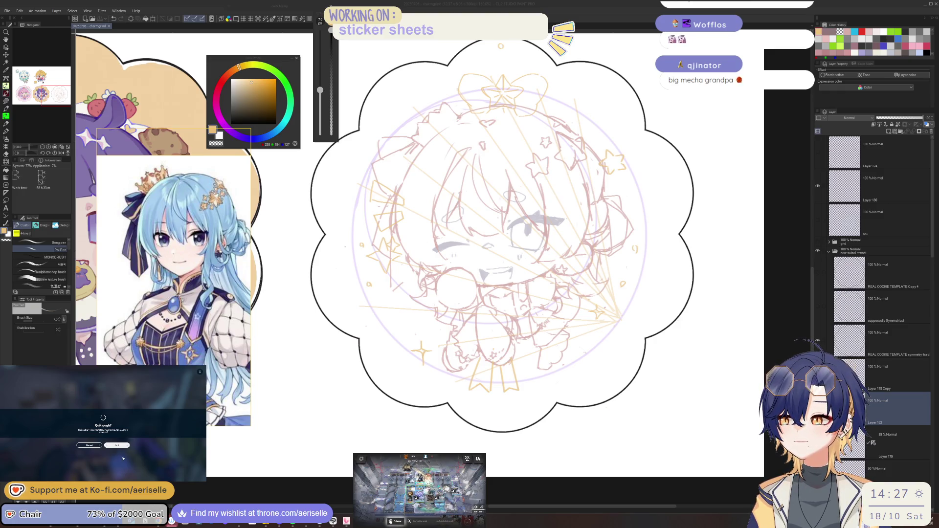
key(Return)
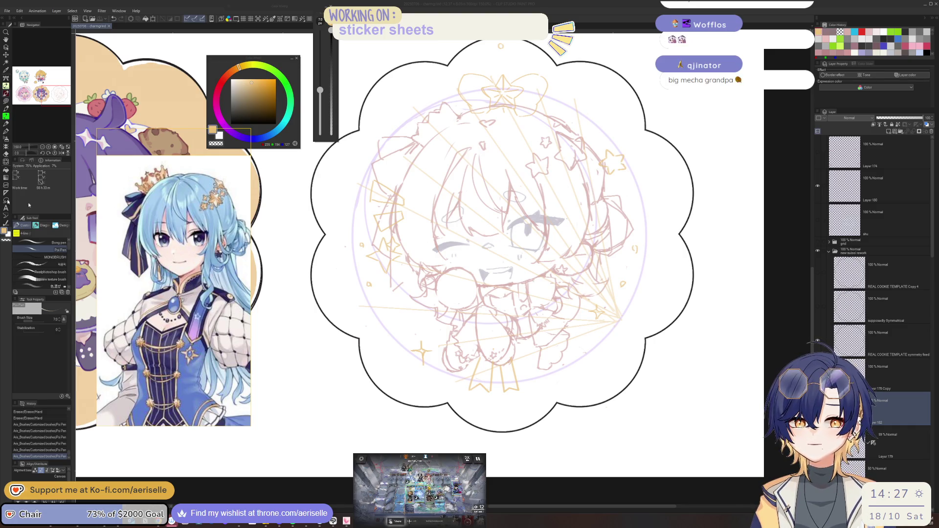
click(130, 224)
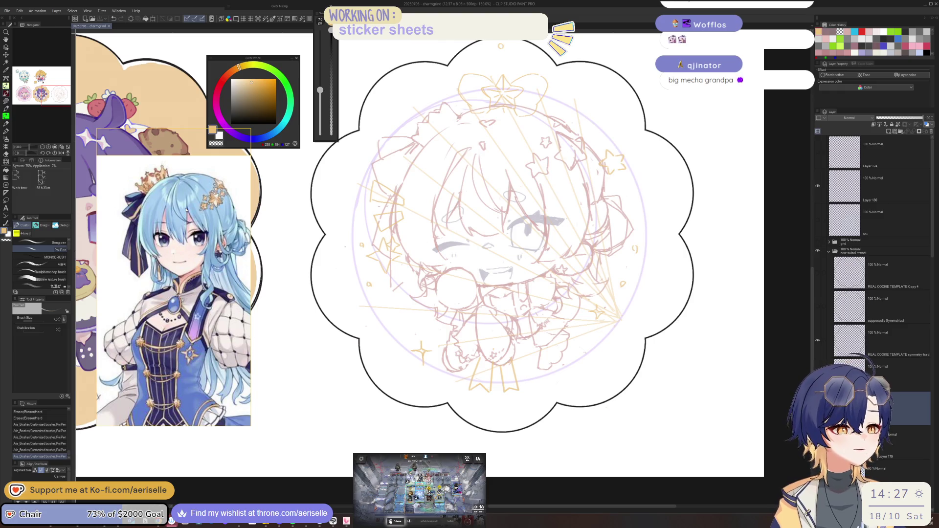
mouse_move(582, 343)
mouse_down()
mouse_move(605, 387)
mouse_move(626, 383)
mouse_up()
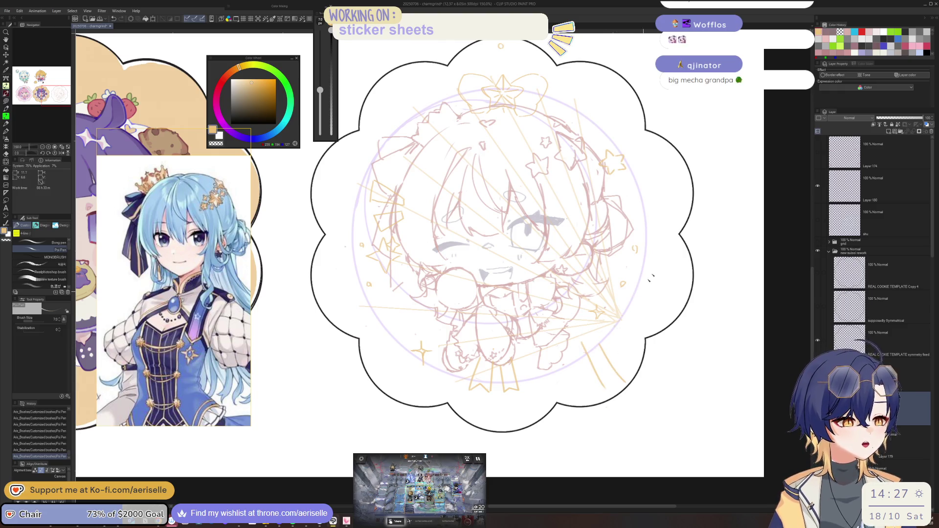
Draw yellow hatching at the lower right with two long rising strokes beneath it
key(ctrl+z)
key(ctrl+z)
scroll(579, 339, up, 3)
drag(582, 338, 590, 355)
mouse_move(631, 322)
mouse_down()
mouse_move(633, 337)
mouse_move(588, 386)
mouse_up()
key(ctrl+z)
key(ctrl+z)
key(ctrl+z)
mouse_move(615, 340)
mouse_down()
mouse_move(594, 390)
mouse_move(622, 377)
mouse_up()
mouse_move(667, 325)
mouse_down()
mouse_move(648, 372)
mouse_move(666, 362)
mouse_up()
mouse_move(700, 304)
mouse_down()
mouse_move(677, 364)
mouse_move(699, 348)
mouse_up()
drag(552, 425, 704, 360)
drag(553, 440, 685, 366)
Erase the yellow hatch strokes and try a pink stroke at lower right, undoing it
scroll(548, 346, down, 5)
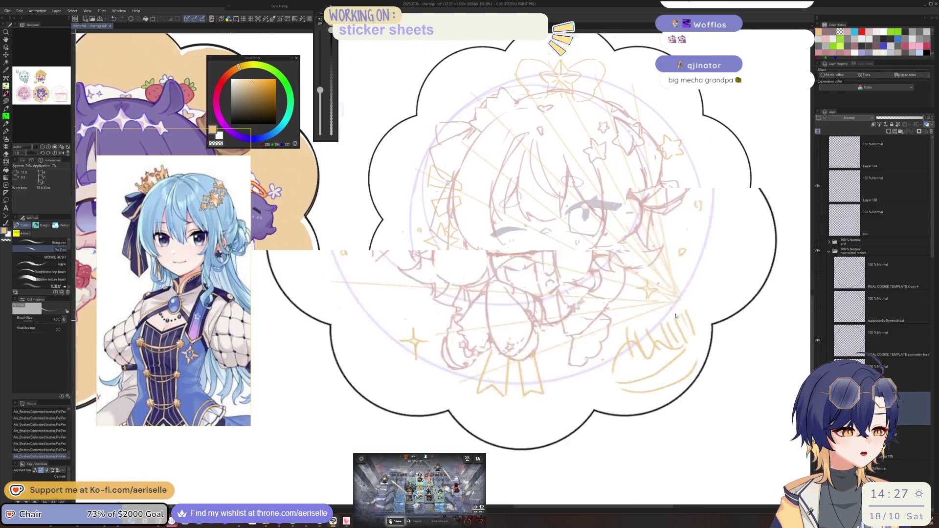
key(e)
drag(548, 346, 581, 317)
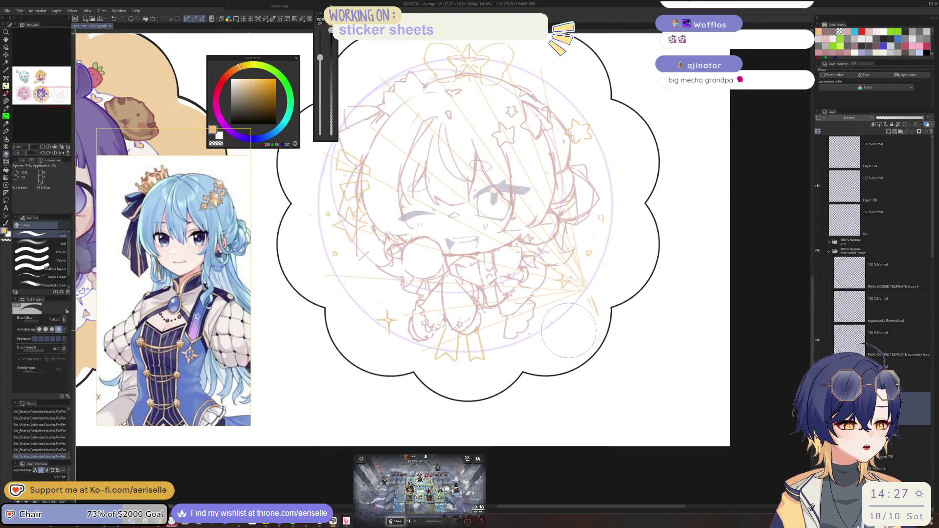
scroll(555, 349, up, 2)
key(p)
drag(544, 351, 594, 365)
key(ctrl+z)
mouse_move(566, 318)
mouse_down()
mouse_move(570, 351)
mouse_move(624, 352)
mouse_up()
key(ctrl+z)
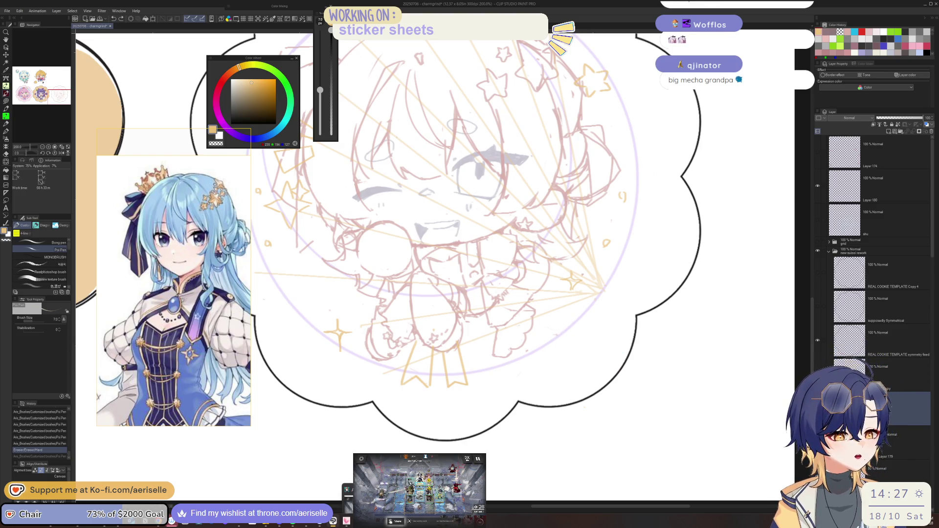
Check the Arknights window, then draw four light diagonal speed lines at the right
key(alt+Tab)
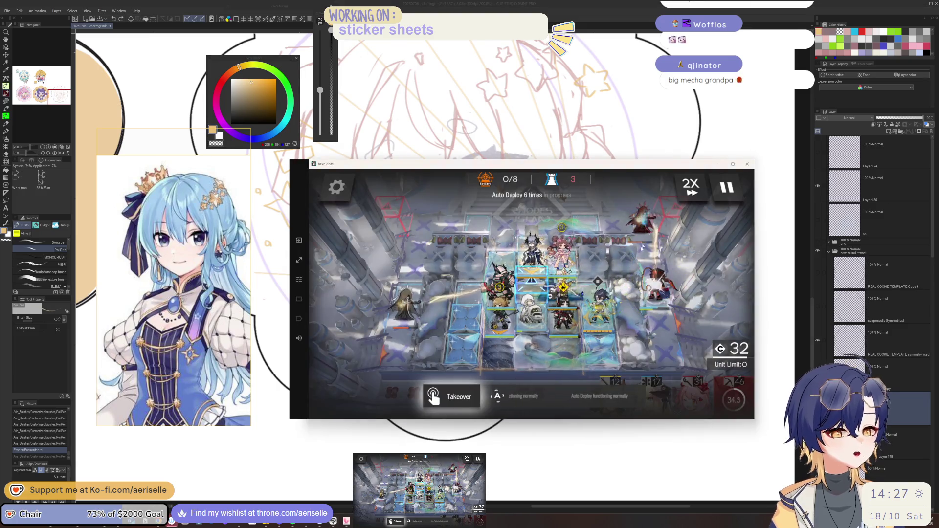
key(alt+Tab)
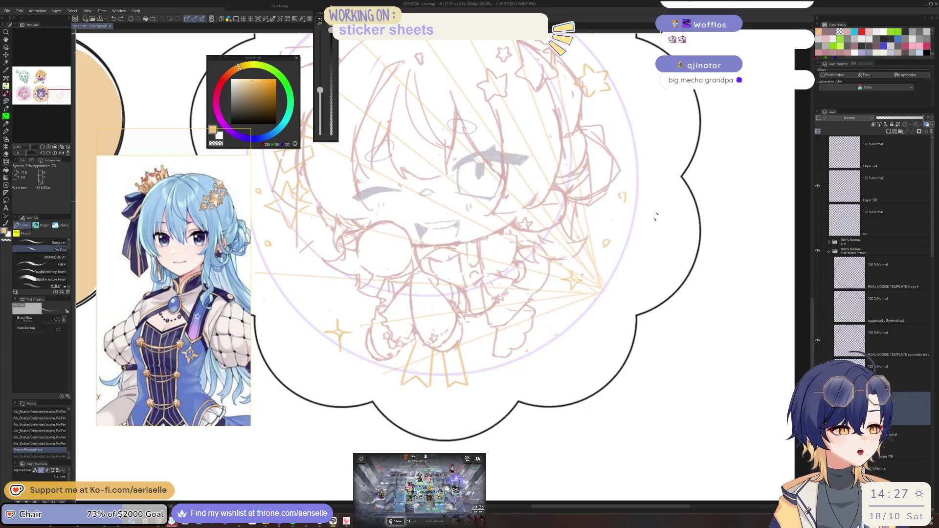
drag(628, 143, 638, 175)
drag(641, 121, 663, 178)
drag(669, 112, 689, 172)
drag(700, 136, 710, 175)
Add a series of diagonal strokes below the chibi and undo the latest one
drag(323, 342, 386, 447)
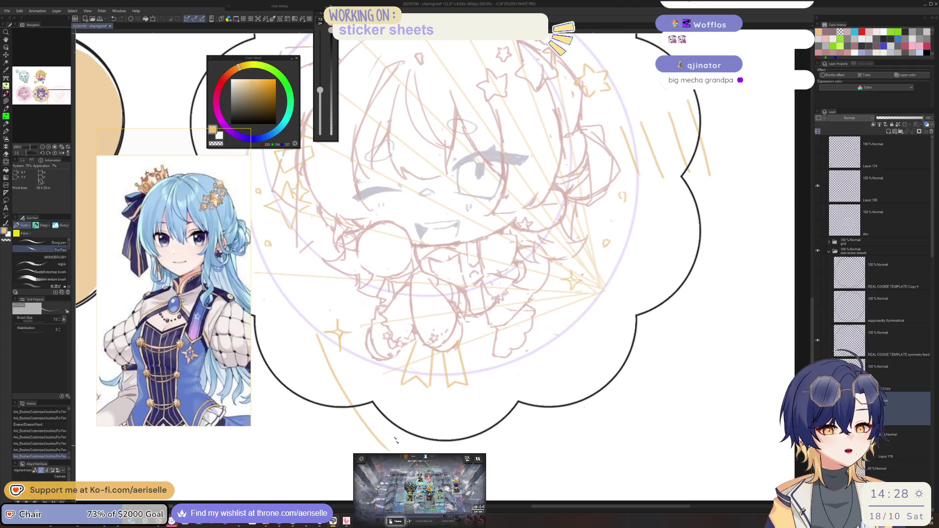
drag(377, 405, 408, 450)
drag(377, 377, 420, 436)
drag(415, 403, 458, 445)
drag(428, 398, 468, 444)
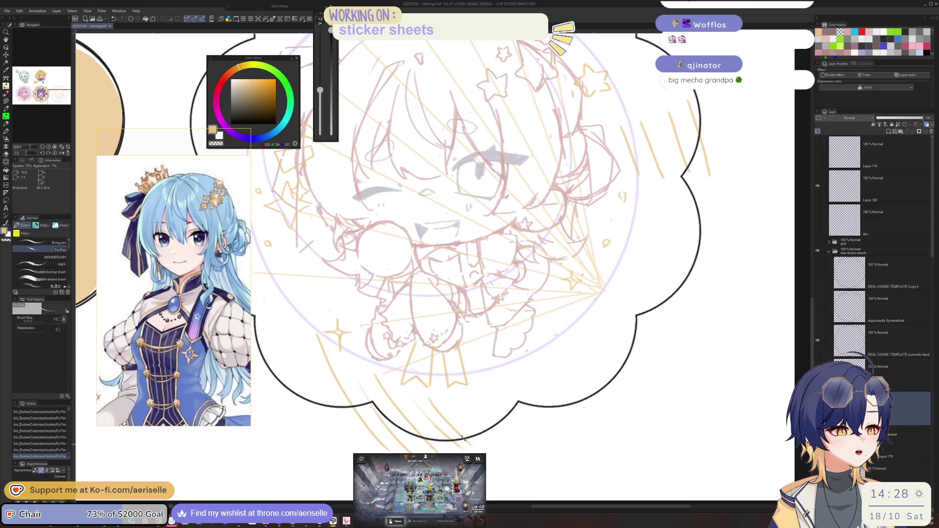
drag(459, 397, 481, 422)
drag(469, 404, 488, 428)
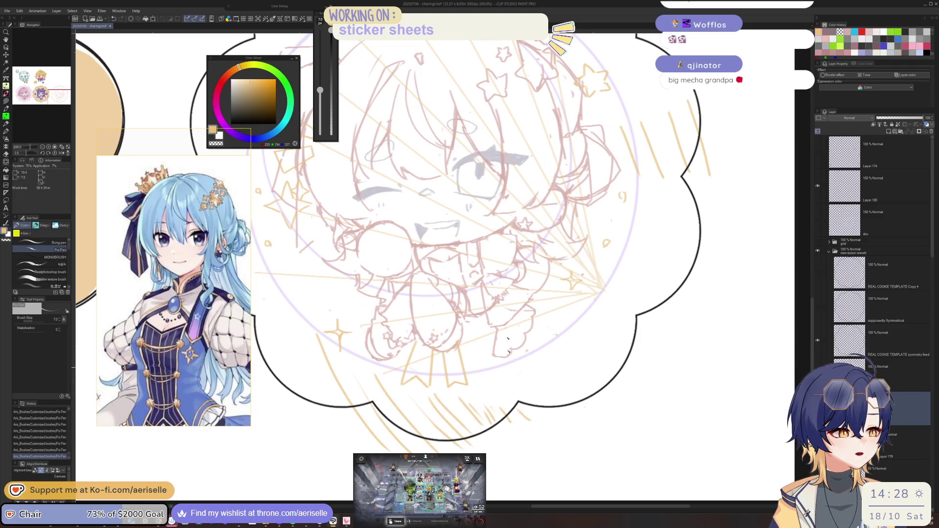
key(ctrl+z)
key(ctrl+z)
key(ctrl+z)
key(ctrl+z)
key(ctrl+z)
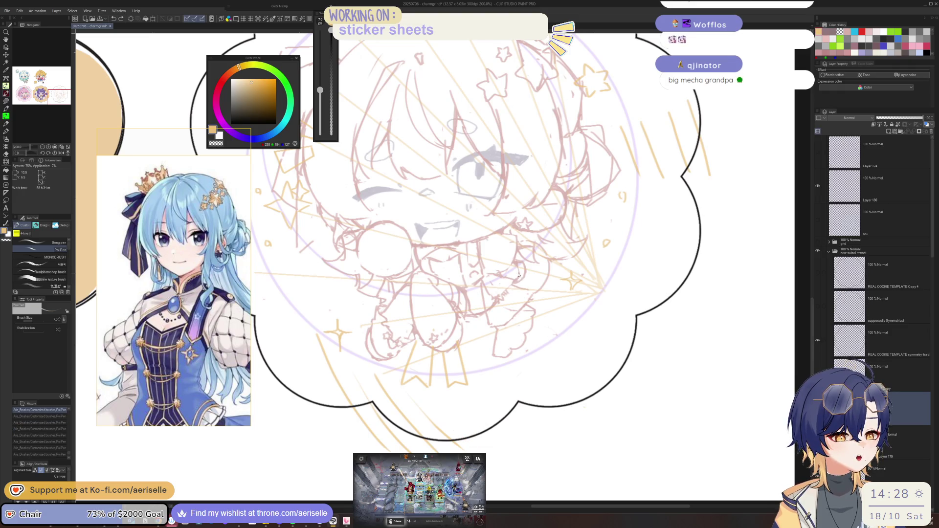
Erase the rough orange and pink lines at the lower left and right
key(e)
drag(420, 377, 374, 445)
drag(381, 337, 323, 442)
drag(694, 103, 706, 174)
drag(679, 115, 645, 176)
mouse_move(636, 129)
mouse_down()
mouse_move(622, 174)
mouse_move(653, 192)
mouse_move(715, 187)
mouse_move(703, 246)
mouse_up()
key(p)
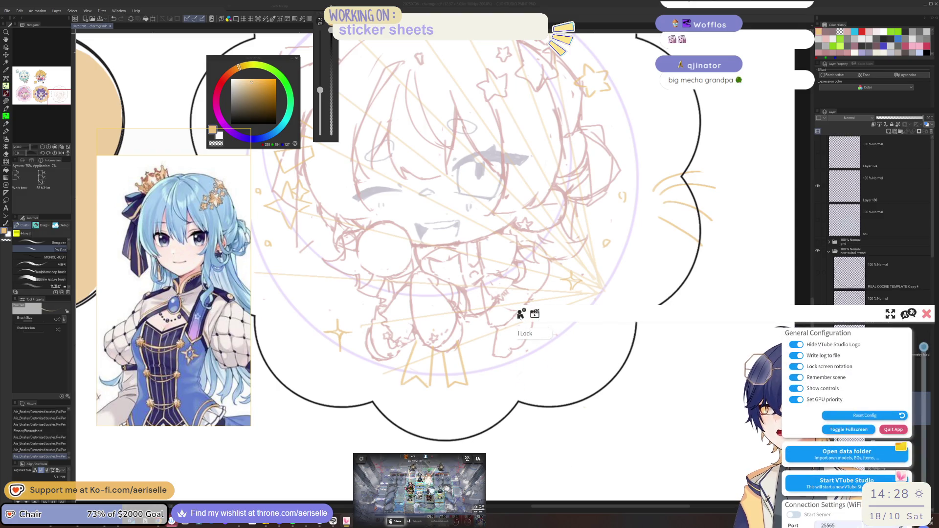
Scroll through VTube Studio's General Configuration settings
drag(923, 347, 927, 410)
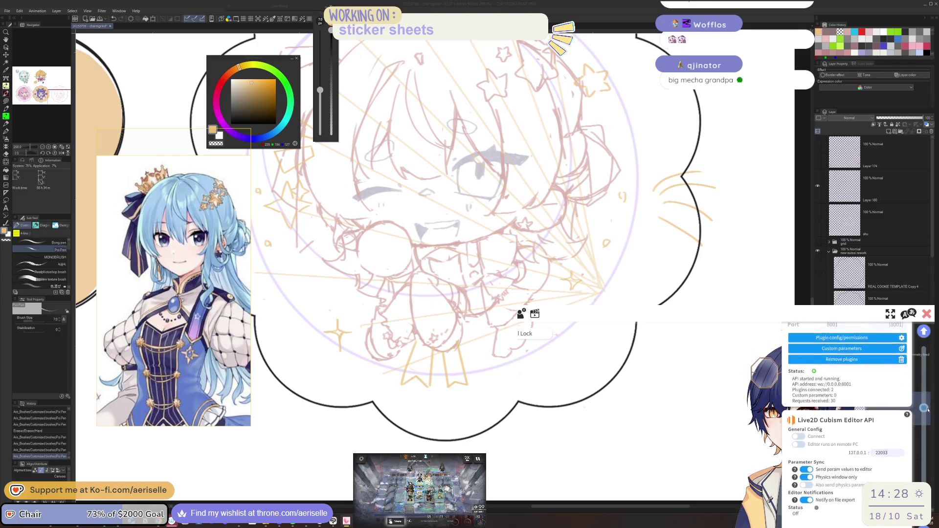
drag(927, 409, 924, 476)
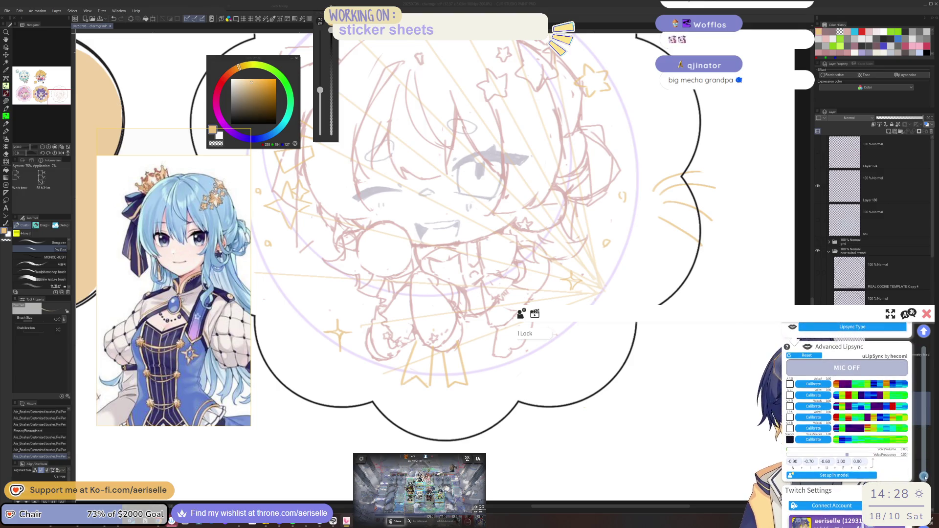
scroll(924, 476, down, 3)
scroll(924, 476, down, 2)
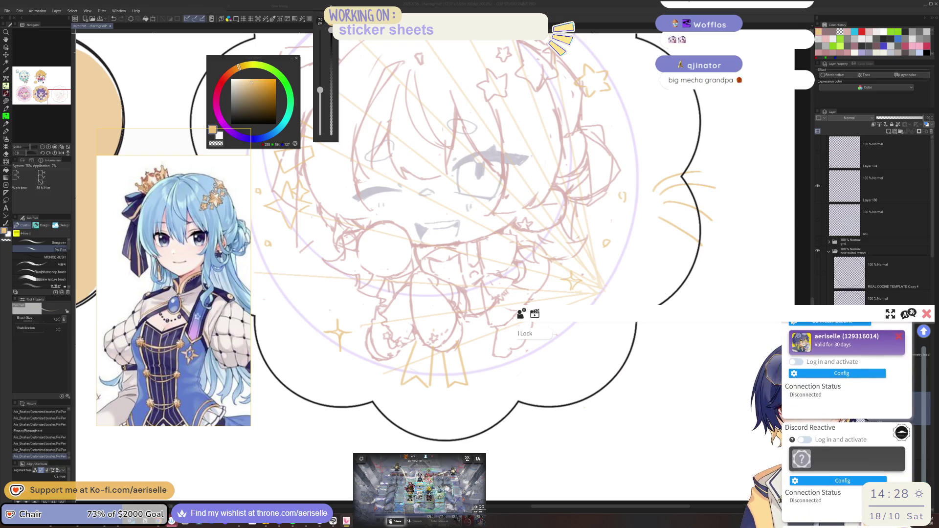
scroll(846, 420, down, 3)
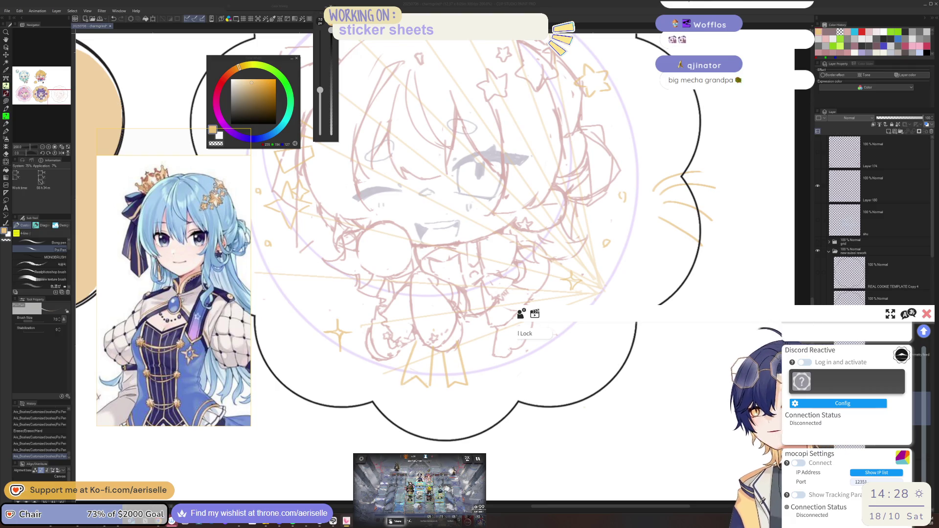
Review the avatar model settings, then close the settings panel
click(521, 313)
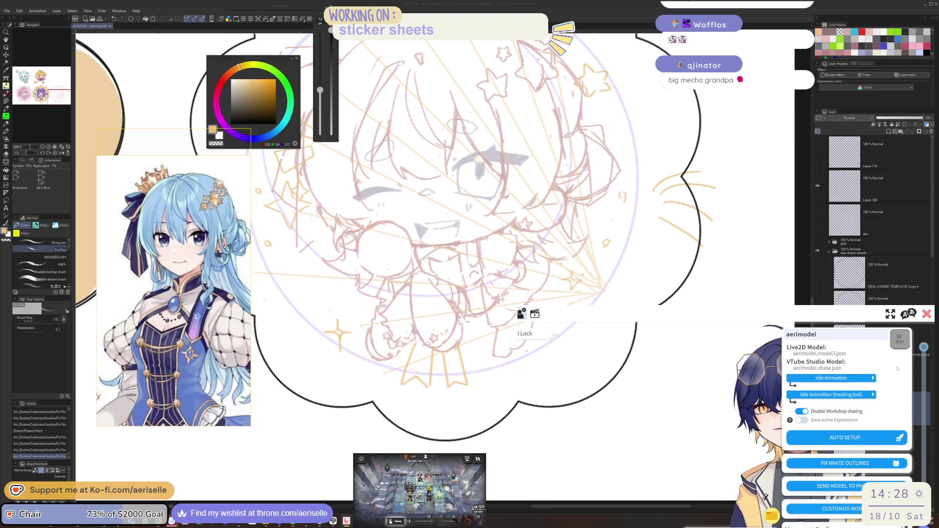
scroll(928, 357, down, 3)
scroll(928, 372, down, 5)
click(926, 314)
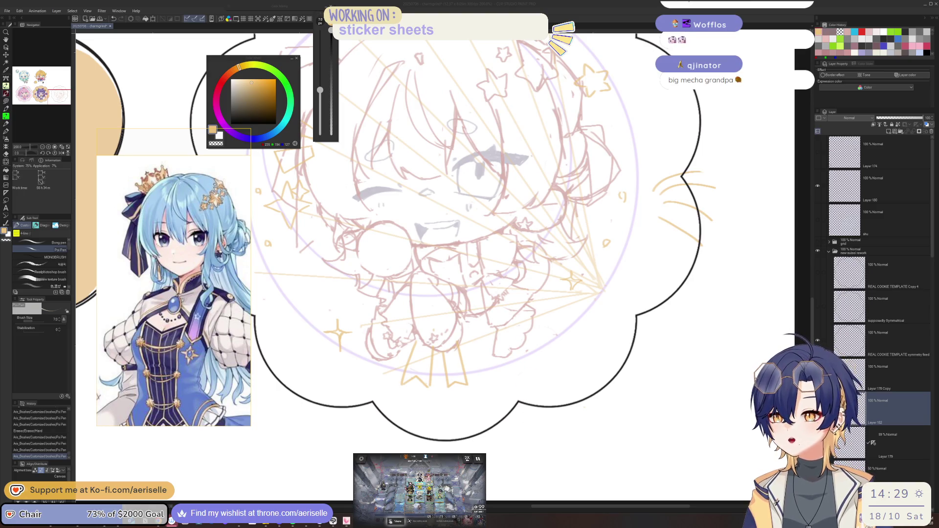
key(alt+Tab)
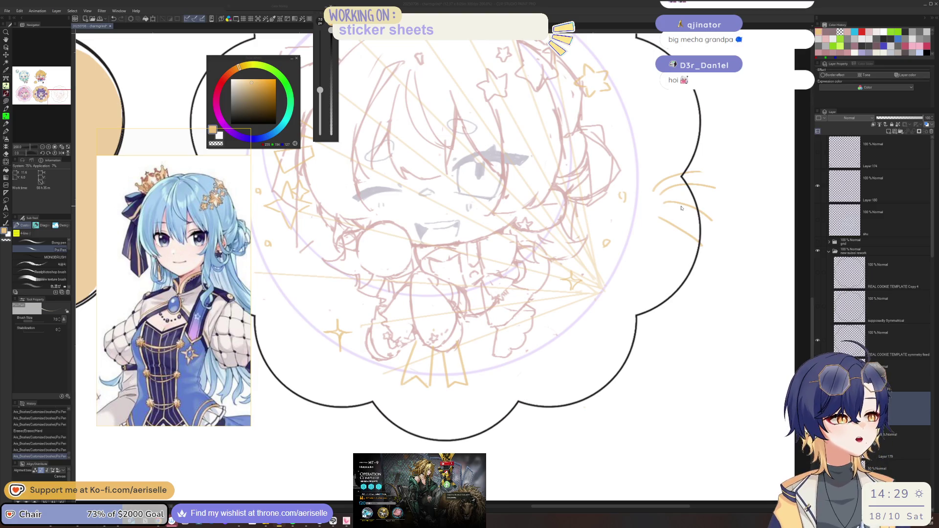
key(e)
Erase the orange lines right of the cloud and small bits near the star bow
drag(667, 188, 697, 210)
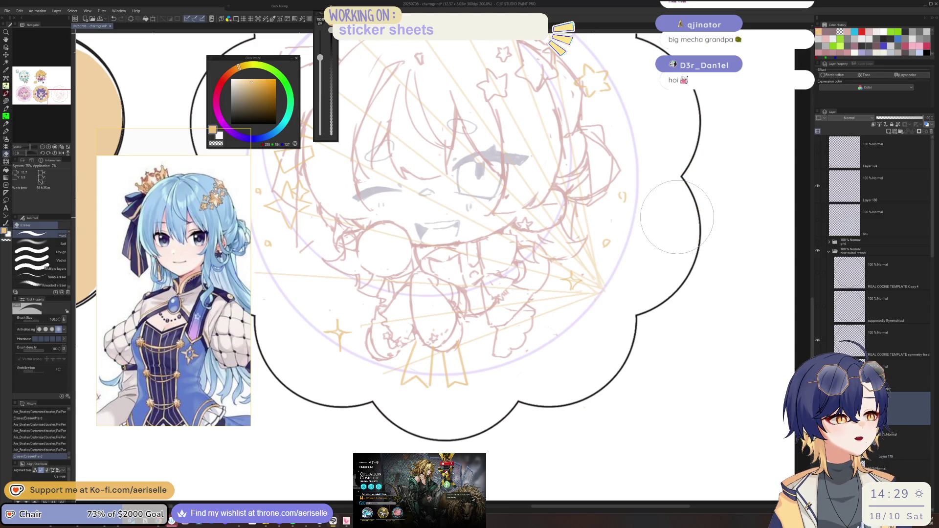
scroll(697, 211, down, 1)
drag(562, 218, 607, 281)
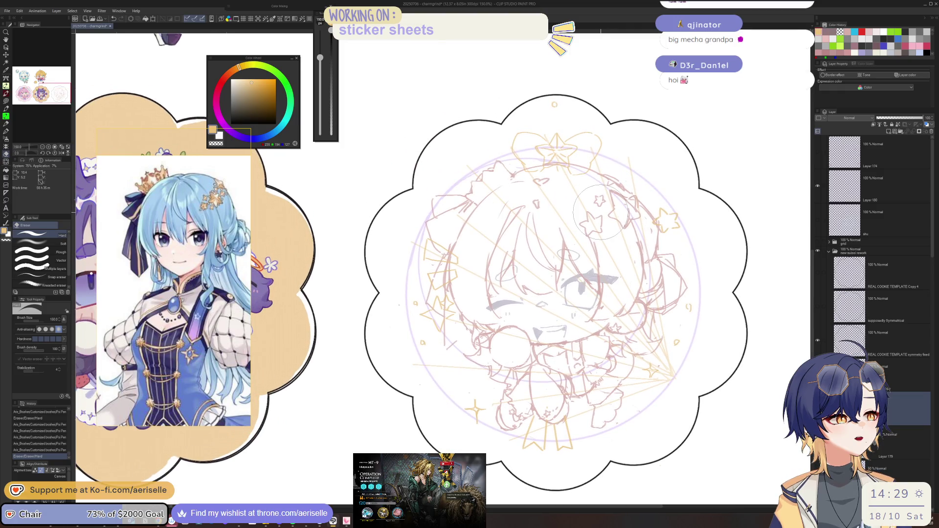
scroll(537, 142, up, 6)
drag(622, 196, 630, 240)
mouse_move(557, 210)
mouse_down()
mouse_move(472, 233)
mouse_move(518, 229)
mouse_move(521, 247)
mouse_move(557, 216)
mouse_up()
Undo two pen strokes, erase a stray line, and redraw the lines by the star bow
key(p)
key(ctrl+z)
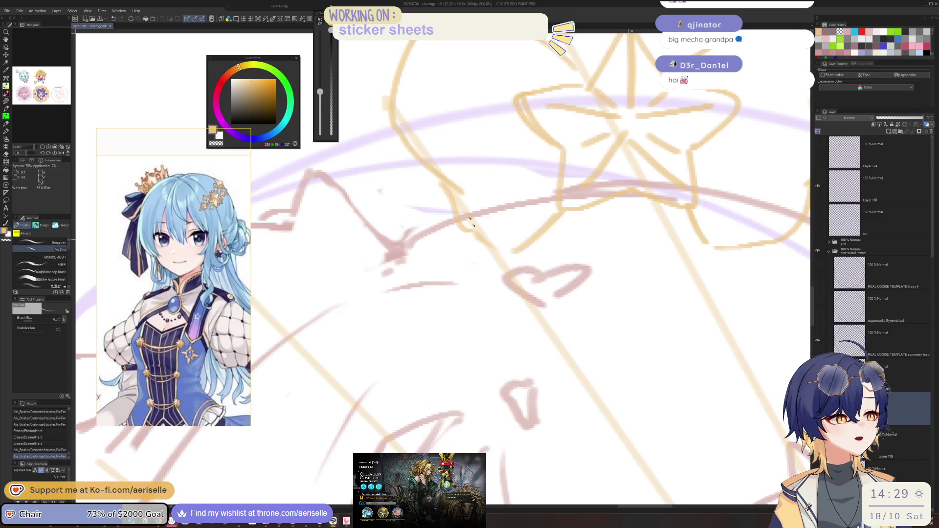
key(ctrl+z)
key(e)
drag(455, 224, 477, 244)
key(p)
mouse_move(455, 191)
mouse_down()
mouse_move(489, 245)
mouse_move(553, 218)
mouse_move(540, 227)
mouse_up()
Dismiss the Arknights mission results screen and return to the drawing canvas
scroll(587, 211, down, 4)
scroll(586, 211, up, 2)
scroll(587, 211, up, 2)
key(e)
key(p)
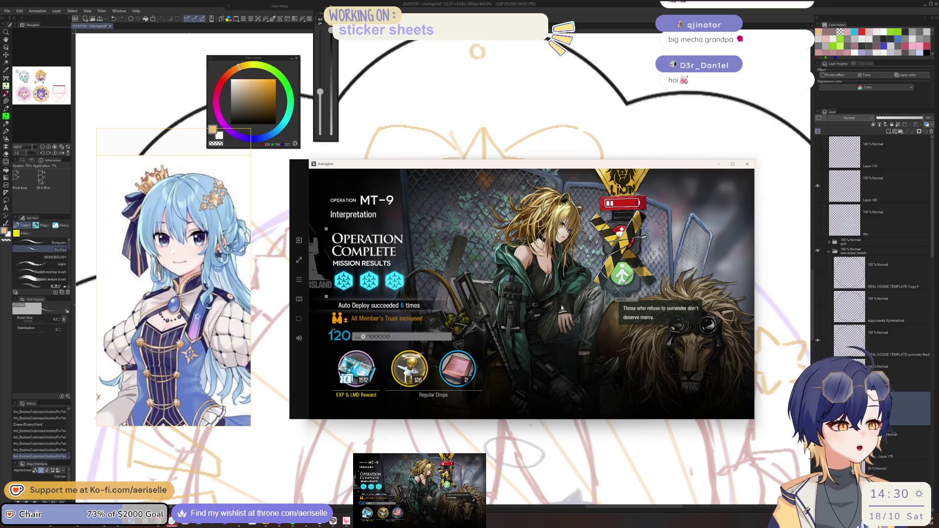
click(560, 325)
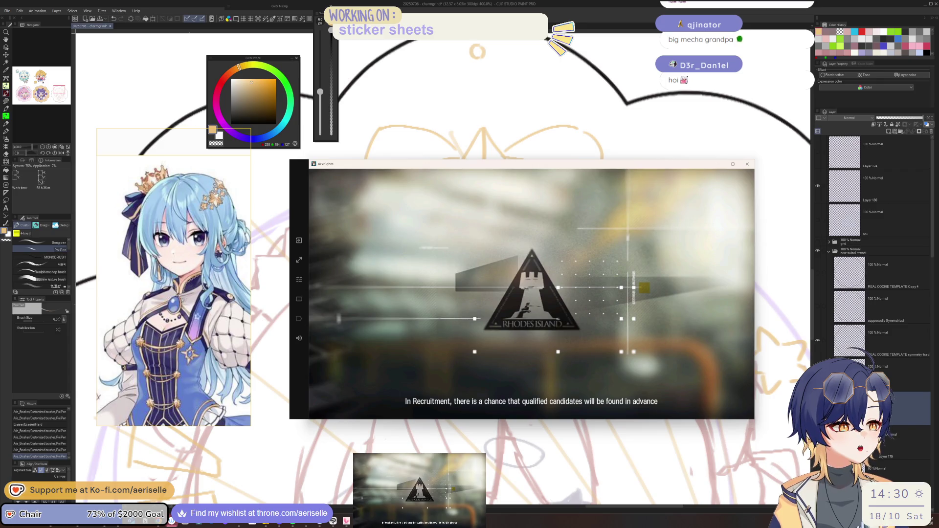
click(628, 156)
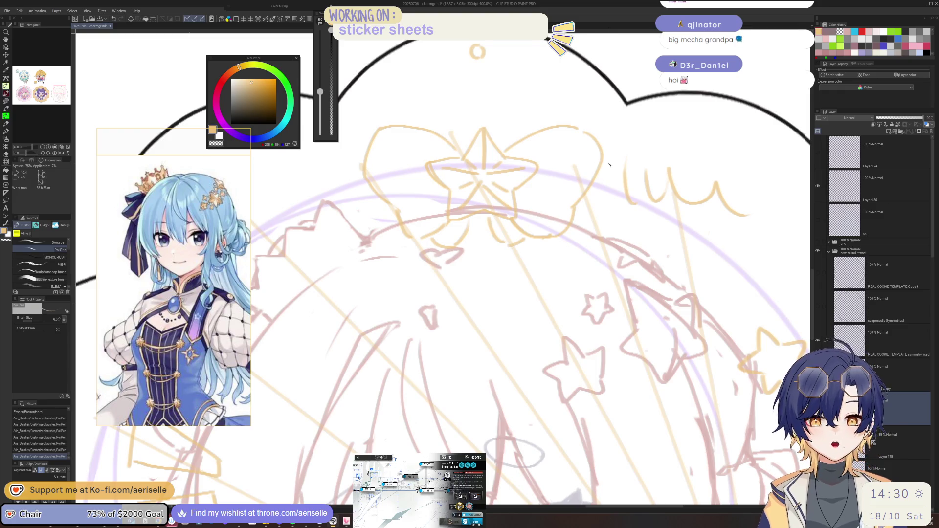
Undo the tan strokes beside the star bow and zoom out to check the sheet
key(ctrl+z)
key(ctrl+z)
drag(534, 210, 569, 234)
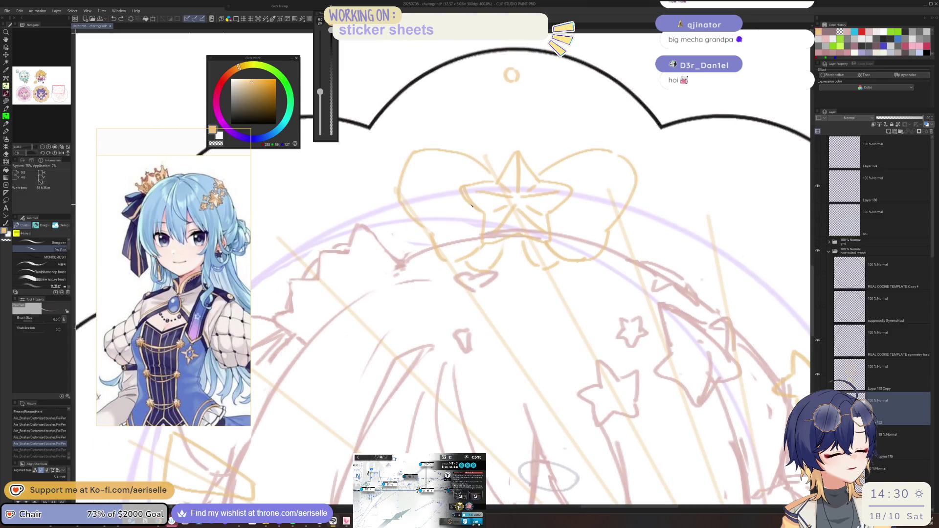
scroll(568, 202, down, 3)
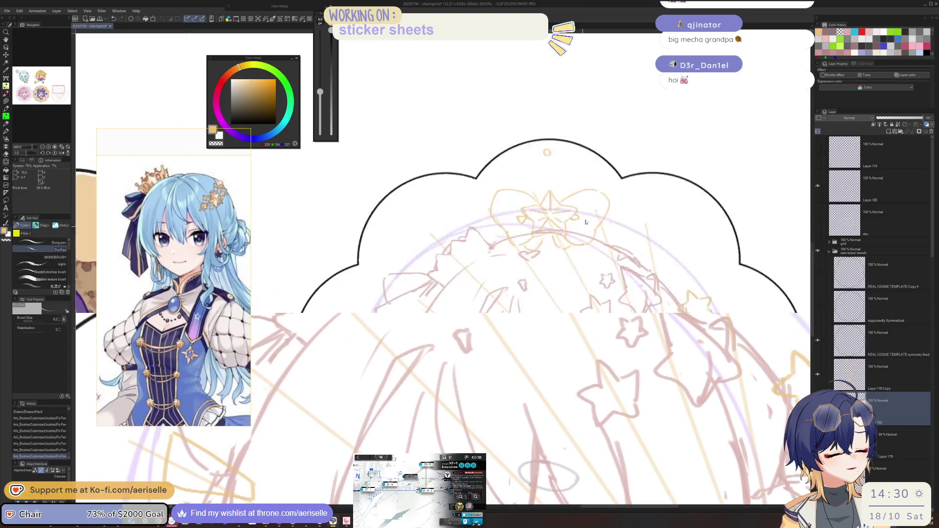
scroll(533, 244, down, 1)
scroll(498, 292, down, 1)
drag(498, 293, 489, 301)
scroll(552, 294, up, 3)
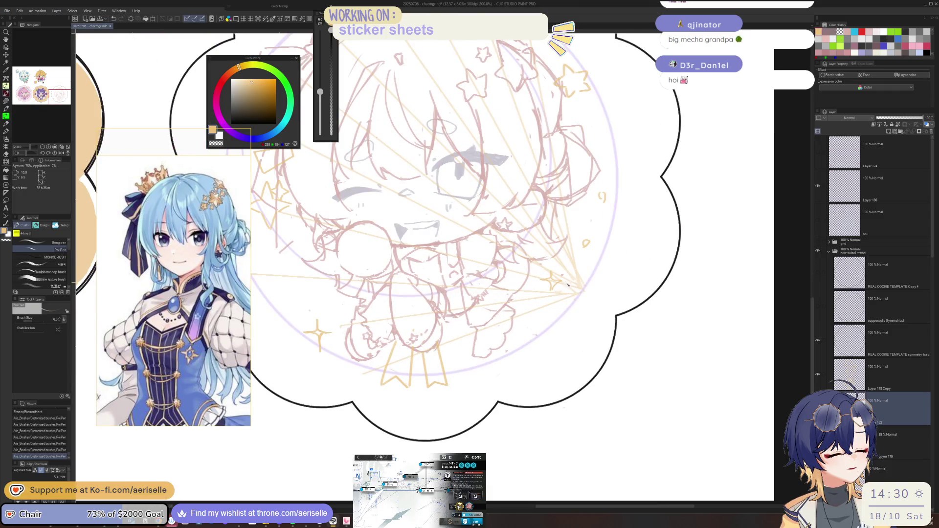
Select the sketch layer two below, erase a stray mark, and view neighbouring stickers
key(e)
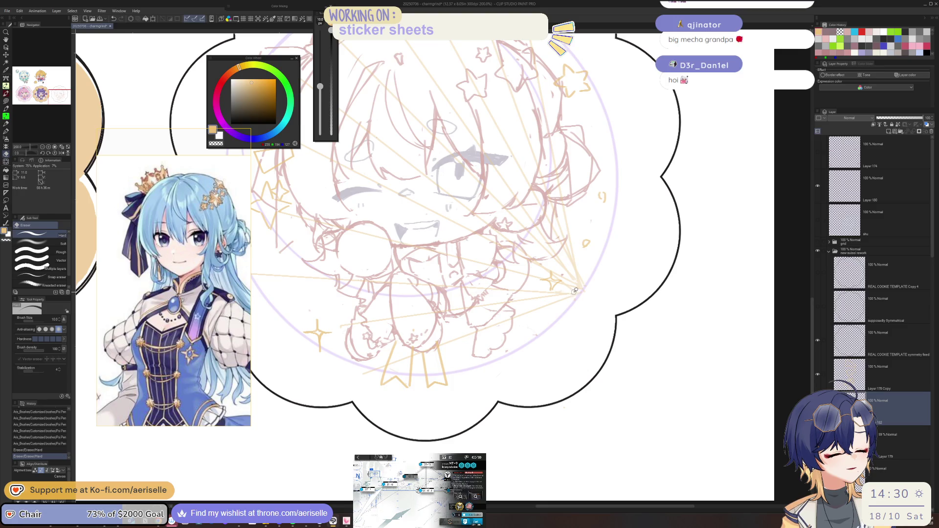
key(p)
key(alt+bracketleft)
key(alt+bracketleft)
key(e)
drag(568, 291, 570, 294)
key(p)
scroll(582, 277, down, 3)
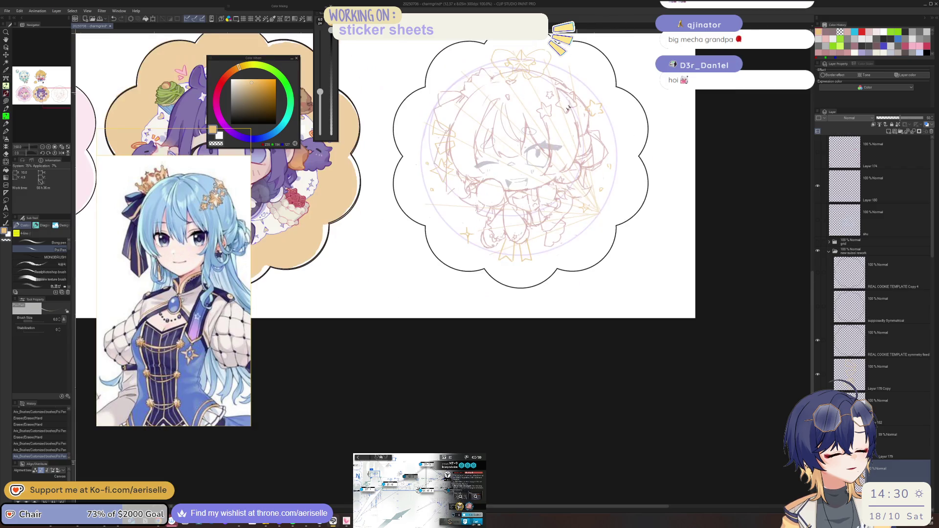
drag(554, 90, 567, 170)
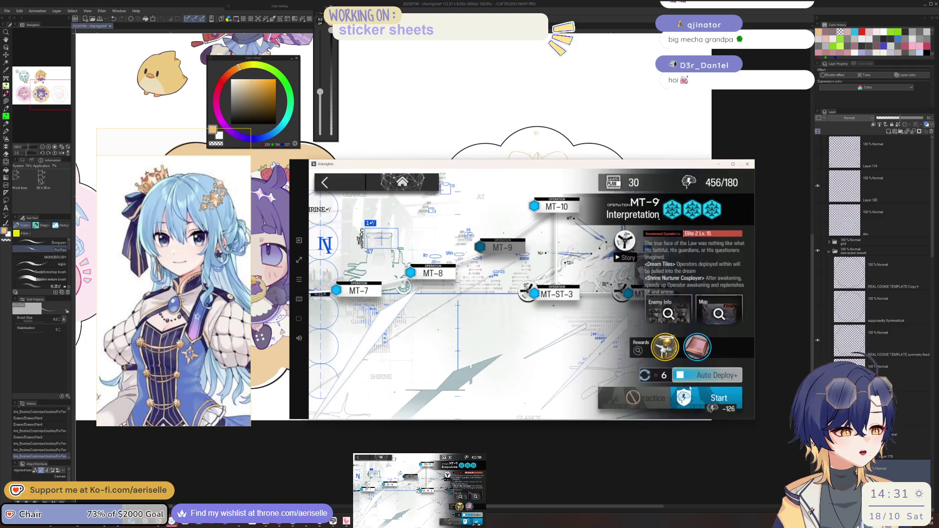
Close the MT-9 stage details, check the Babysitting Criteria tasks, and return to the Terminal
click(354, 184)
click(354, 184)
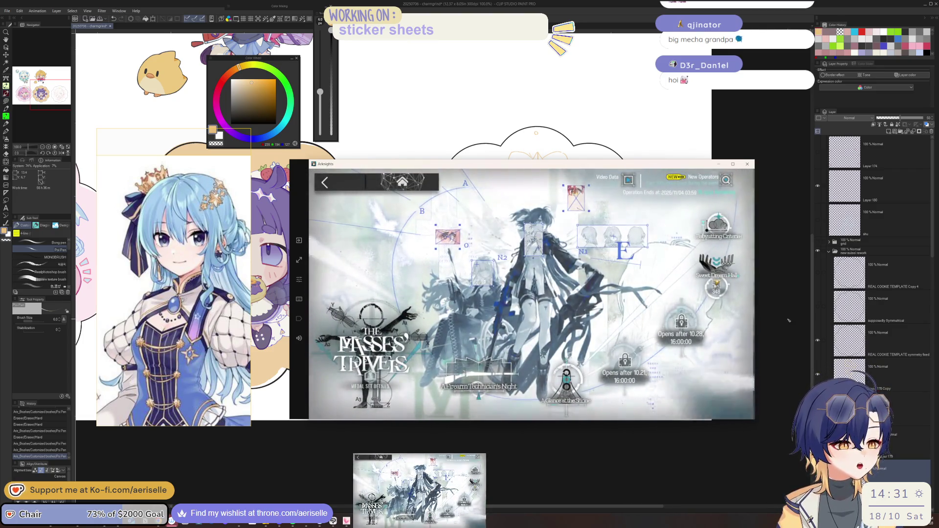
click(716, 229)
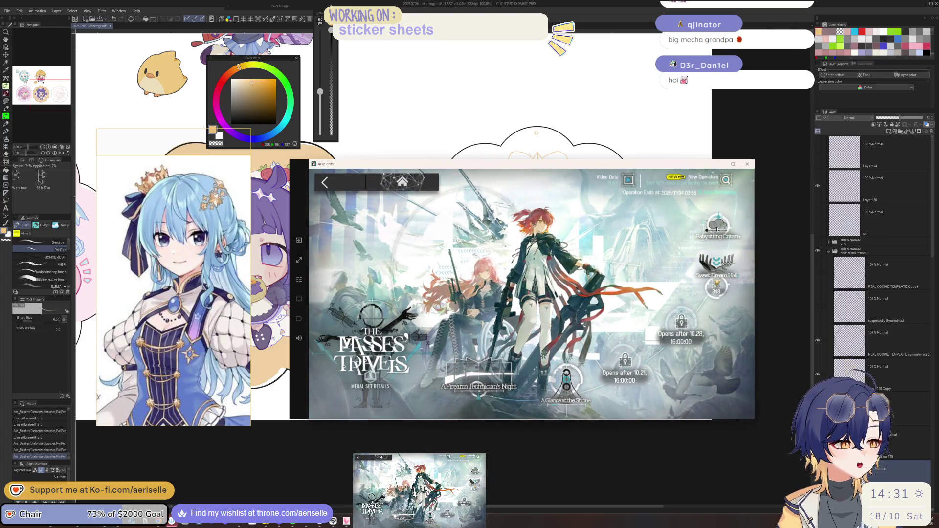
click(334, 186)
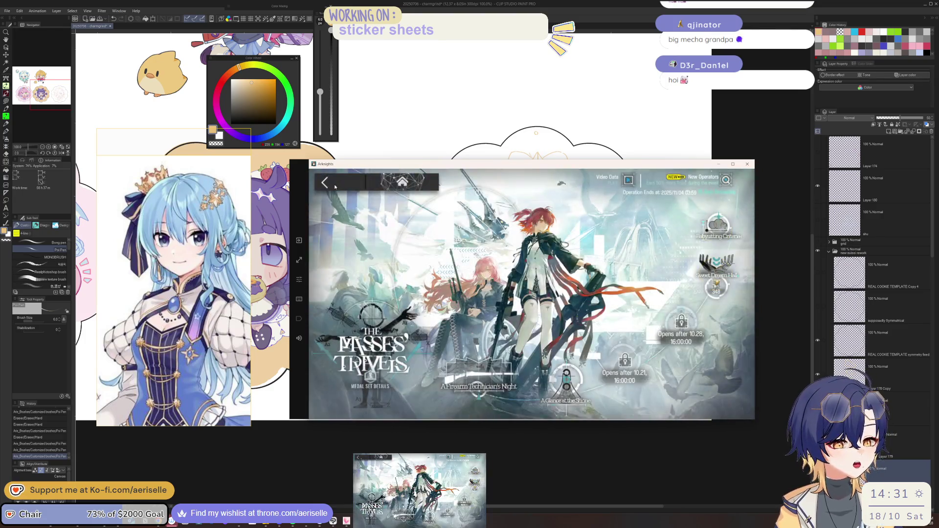
click(335, 186)
Revisit MT-9 squad selection, back out to the main menu, and open the Store
click(699, 364)
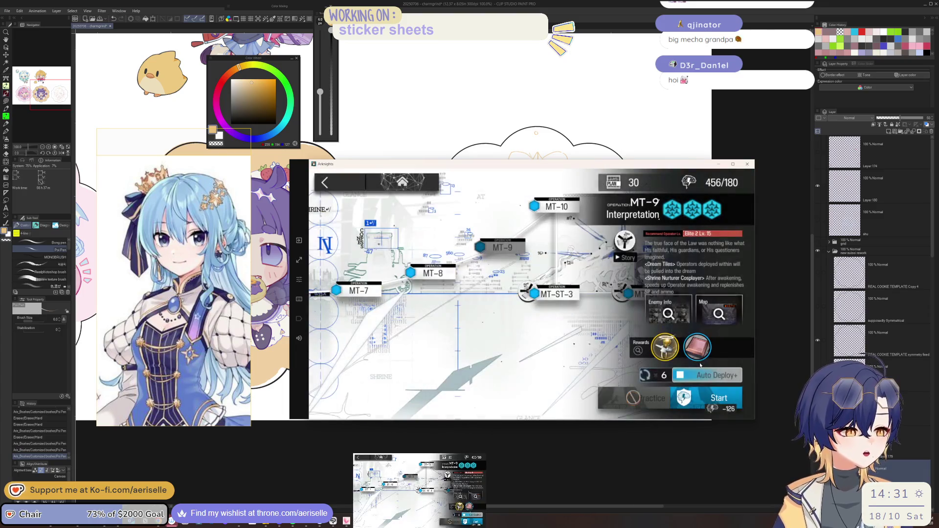
click(708, 395)
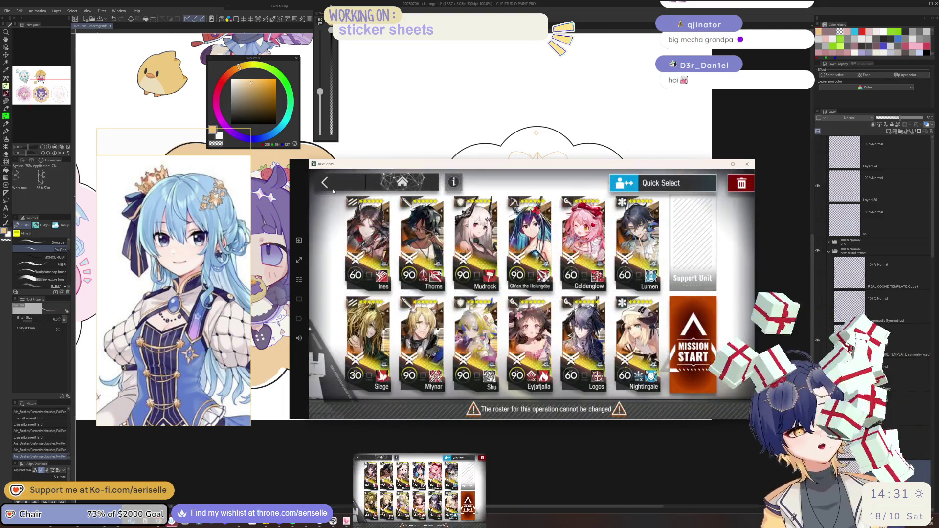
click(337, 184)
click(336, 184)
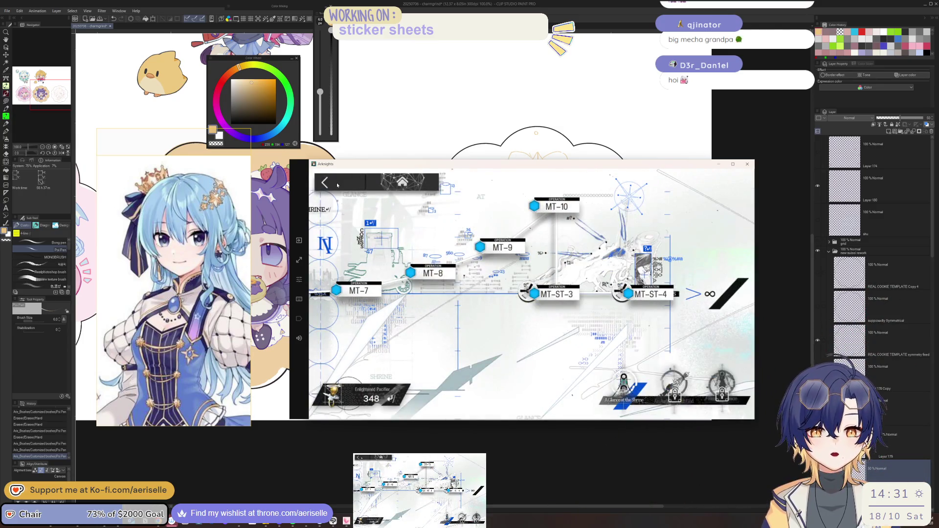
click(337, 184)
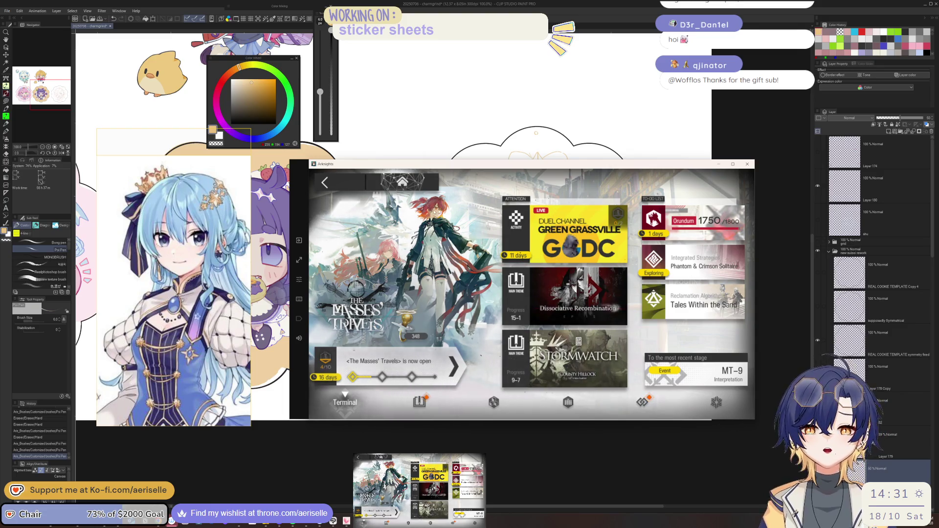
click(324, 182)
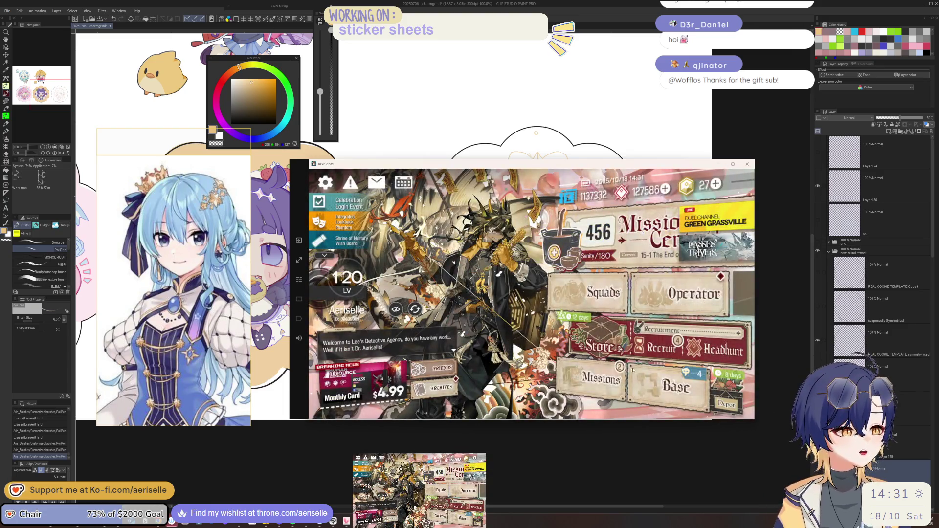
click(619, 349)
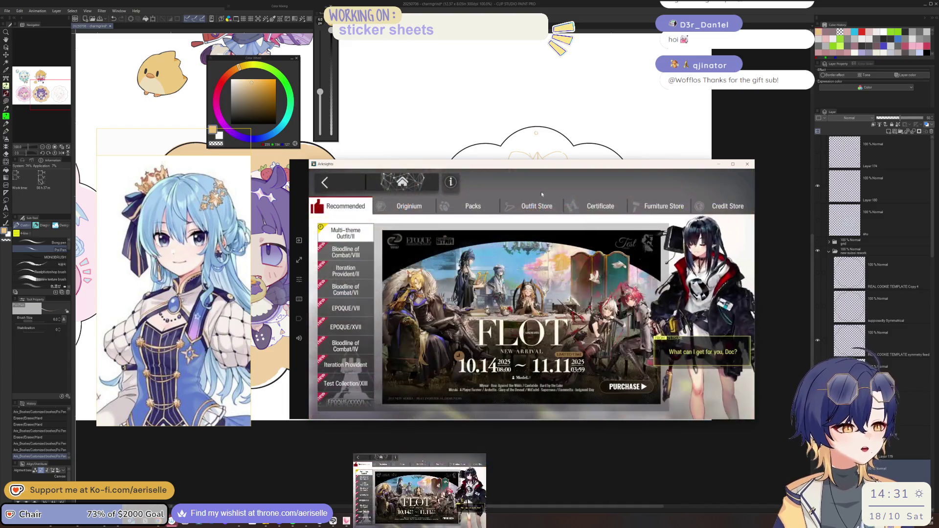
Buy Wiš'adel's Supernova outfit in the Outfit Store for 24 and skip its reveal video
click(518, 206)
click(353, 294)
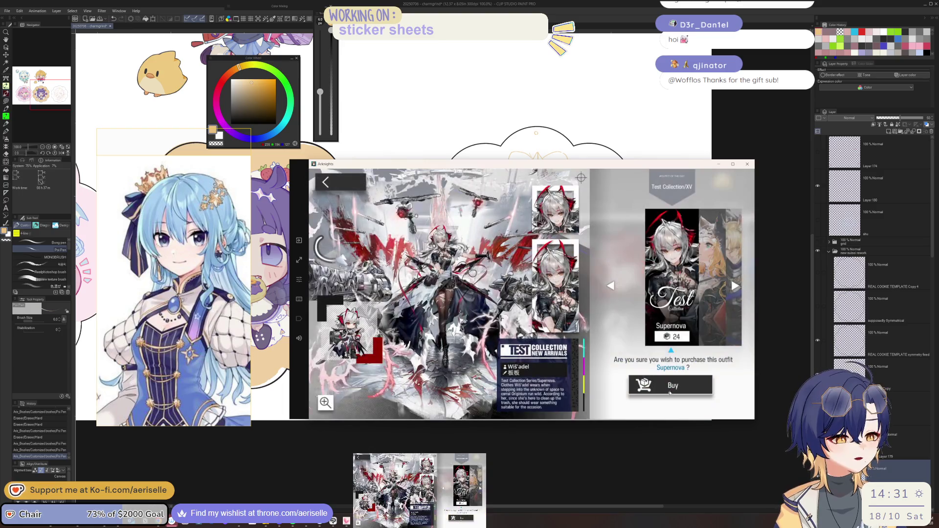
click(644, 382)
click(644, 336)
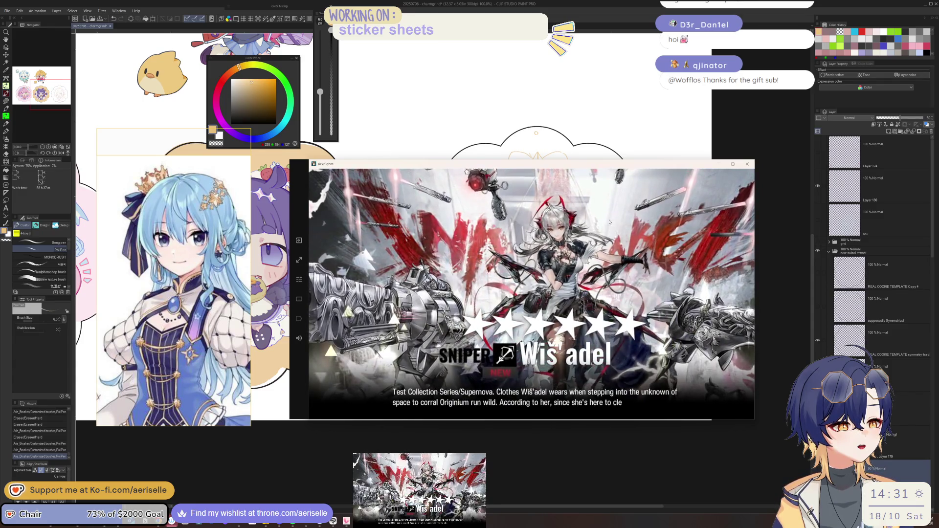
click(680, 289)
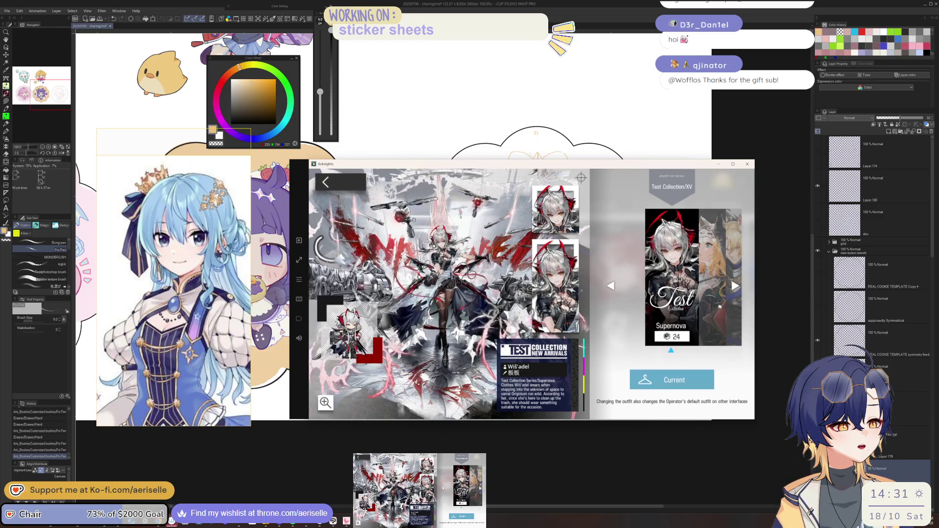
Browse other outfits, including Roar Against the Wilds, Judgment Day and A Player Forever
click(718, 306)
click(730, 277)
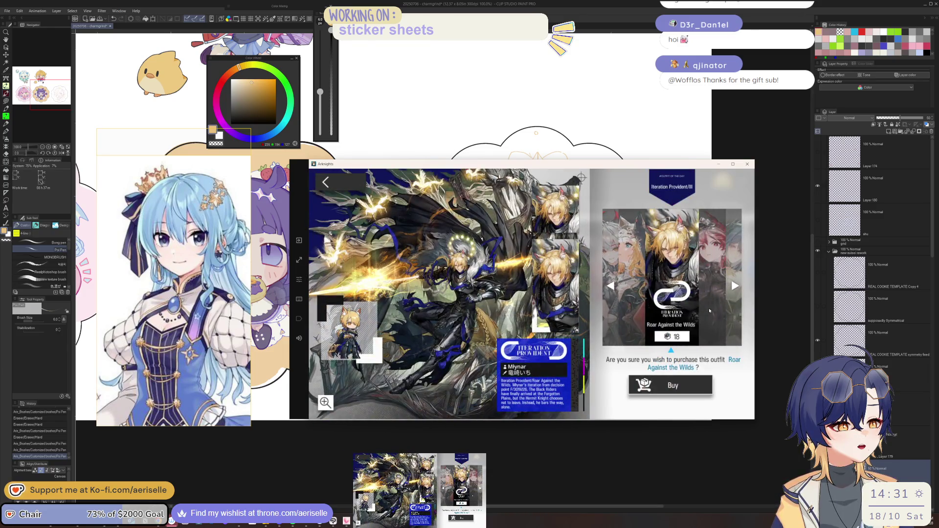
click(336, 402)
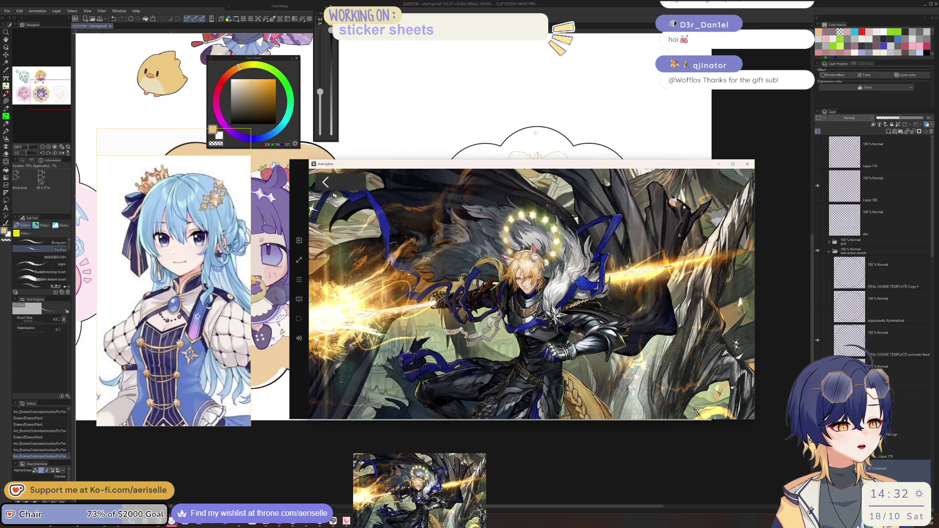
click(481, 229)
click(709, 314)
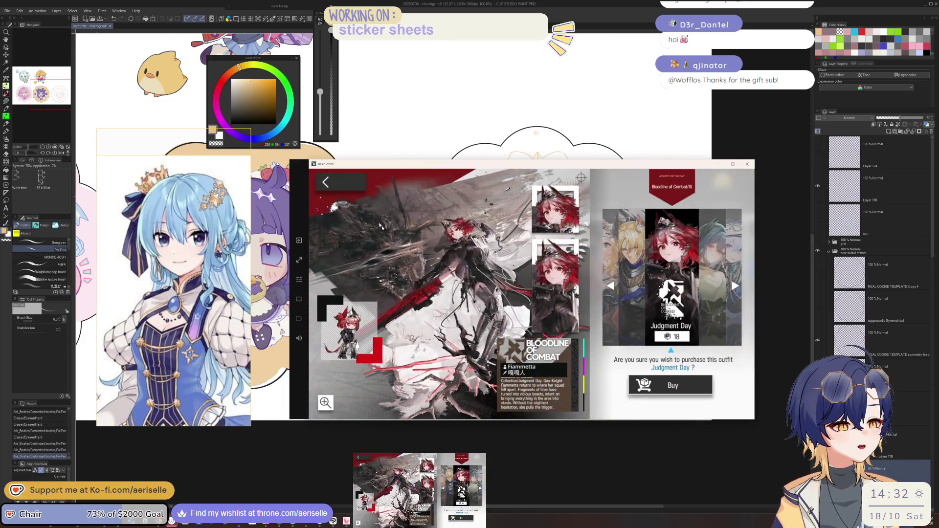
click(323, 183)
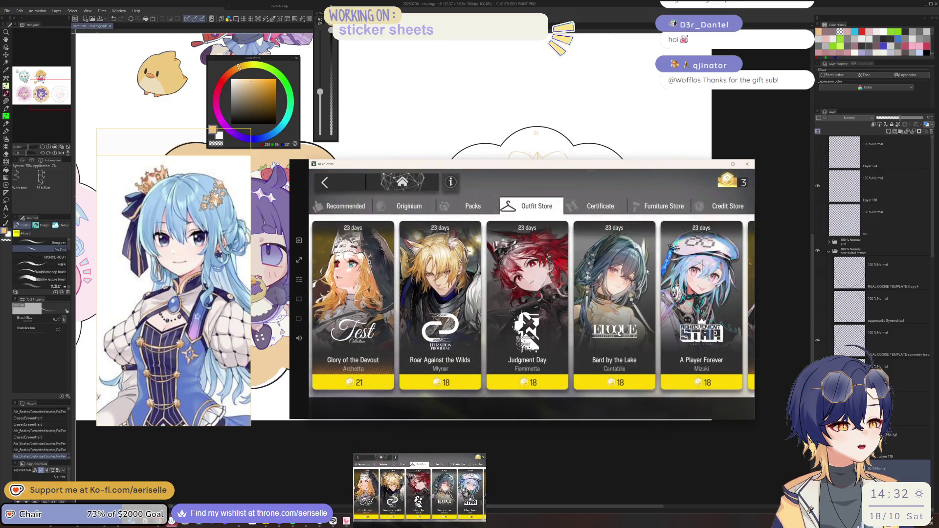
click(655, 295)
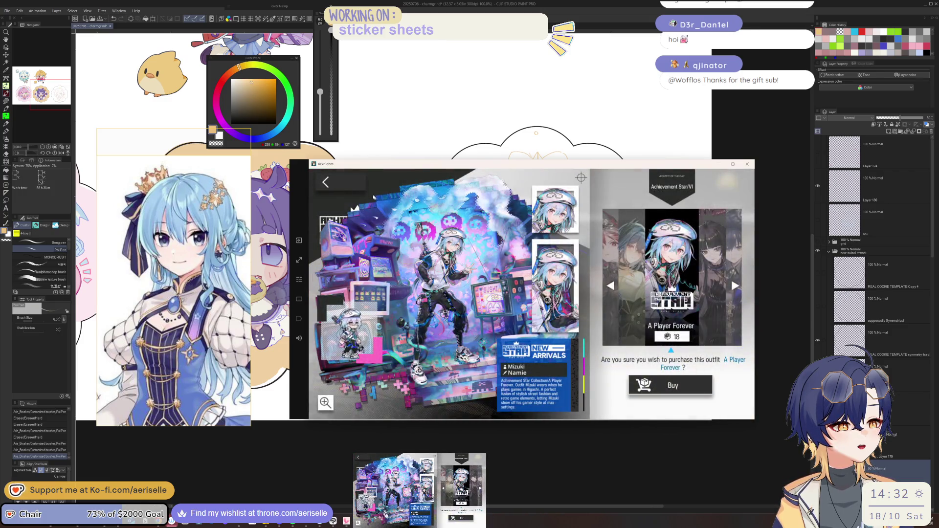
click(325, 182)
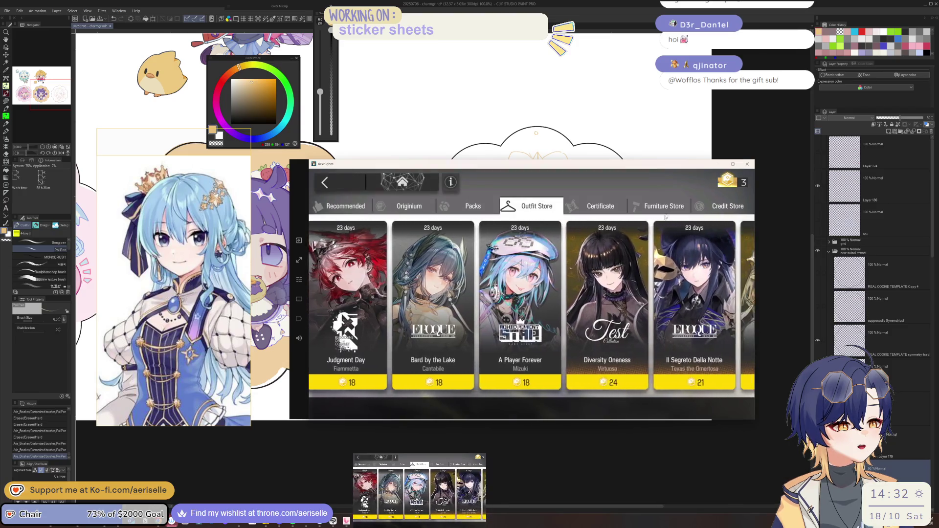
Look through the Credit, Furniture and Certificate stores, then return to the home screen
click(714, 211)
click(640, 206)
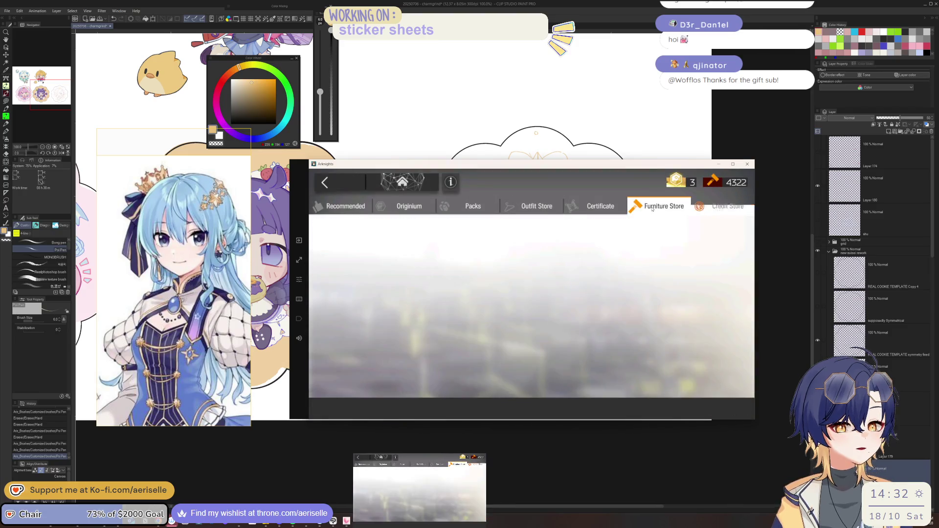
click(607, 206)
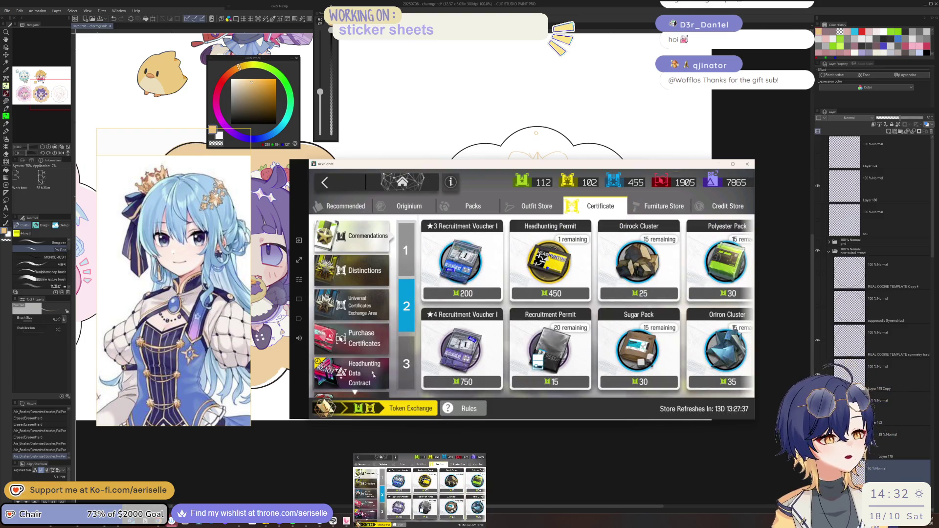
click(371, 409)
click(344, 184)
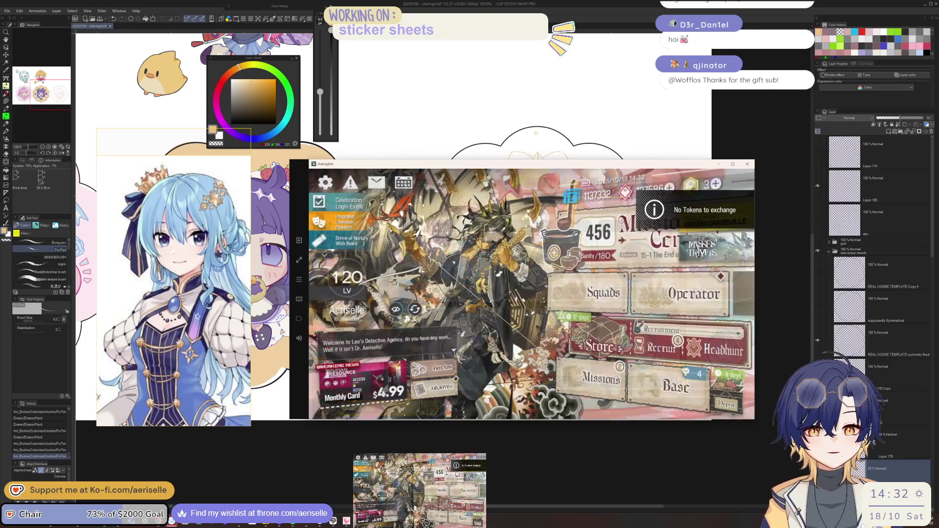
Claim all completed daily missions and Phantom & Crimson Solitaire event missions
click(611, 362)
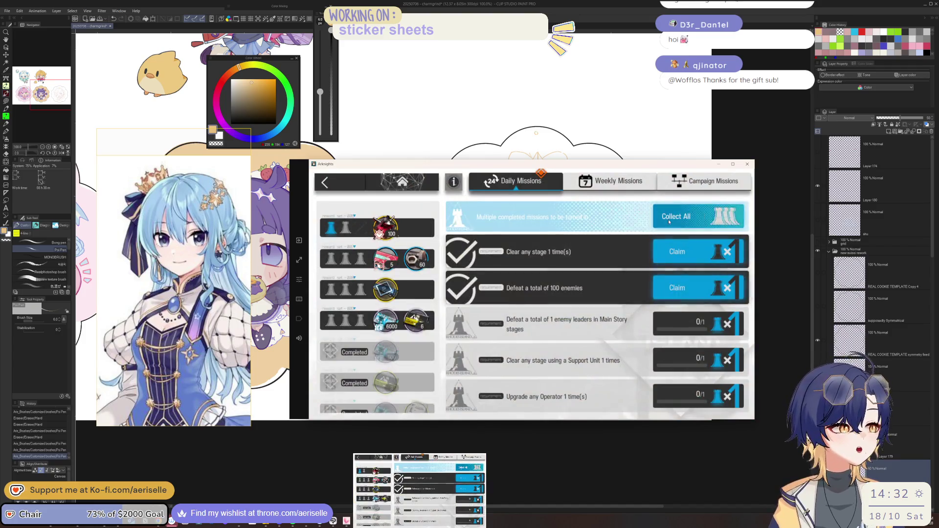
click(668, 221)
key(Escape)
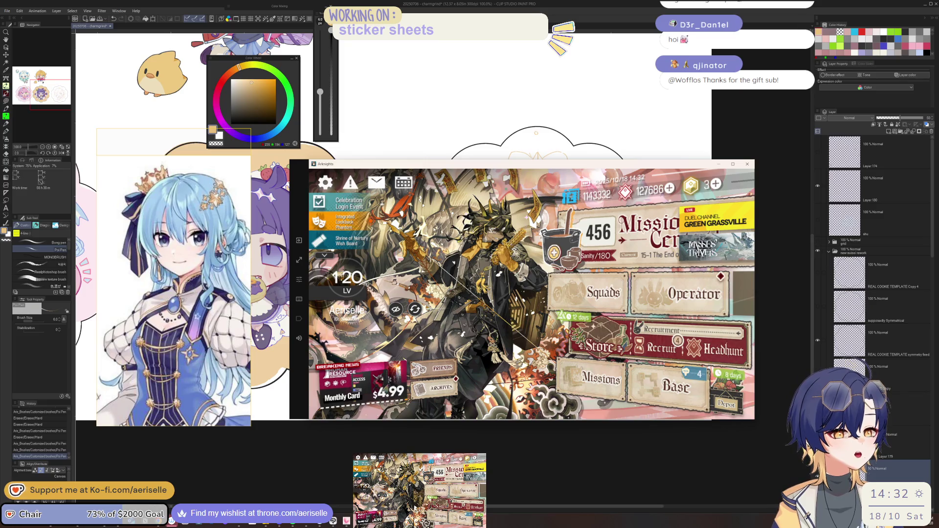
click(657, 272)
click(683, 240)
click(732, 210)
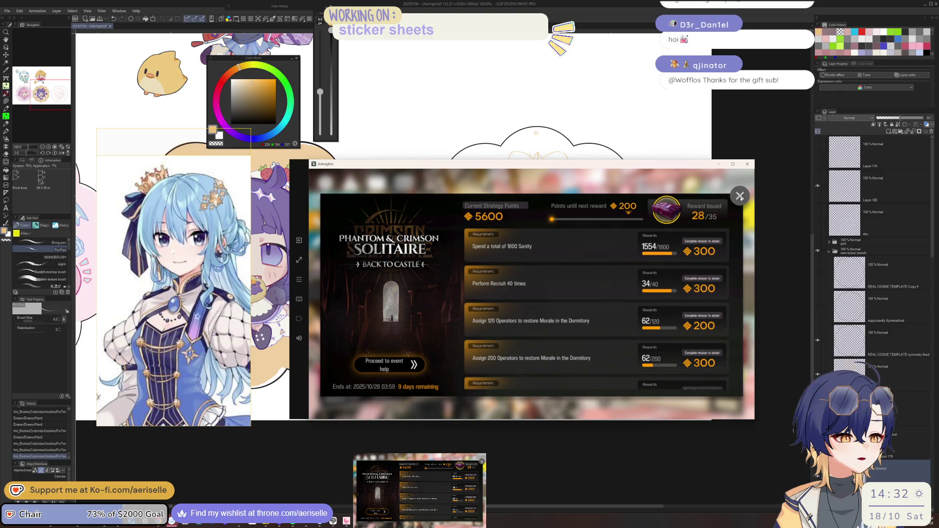
click(739, 196)
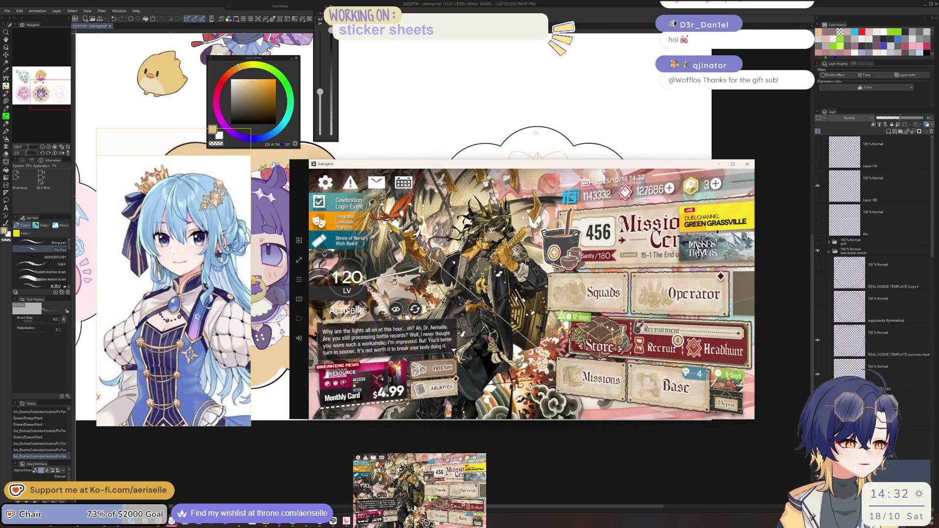
Check the sanity restore options with potions added, then cancel without restoring
click(558, 259)
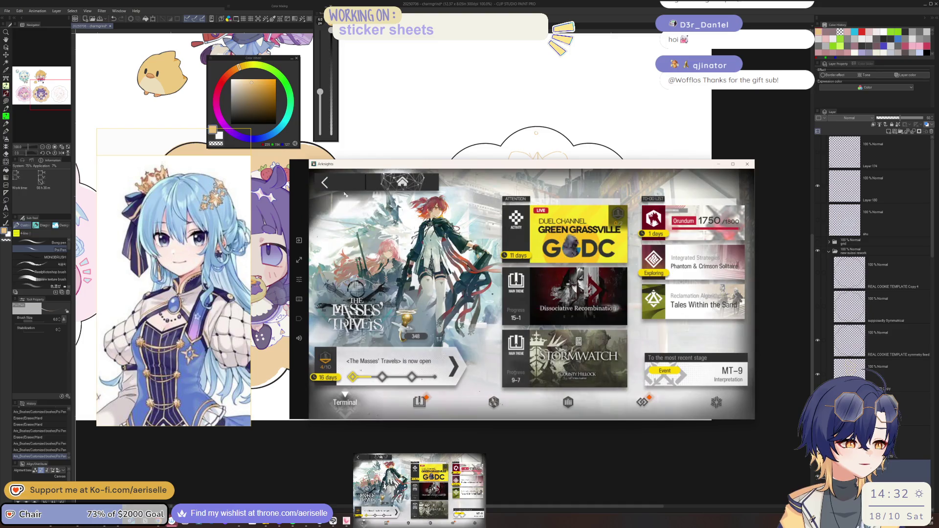
key(Escape)
click(575, 244)
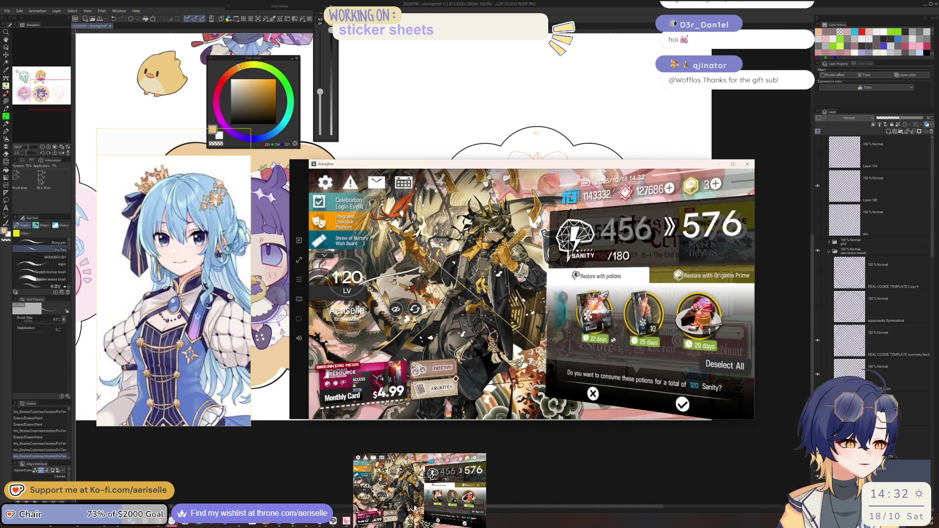
click(684, 326)
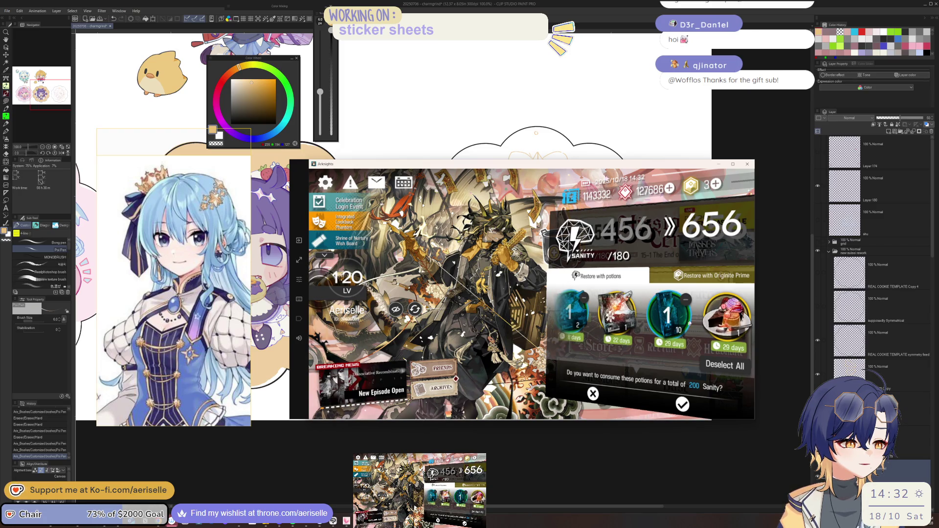
click(714, 313)
click(593, 393)
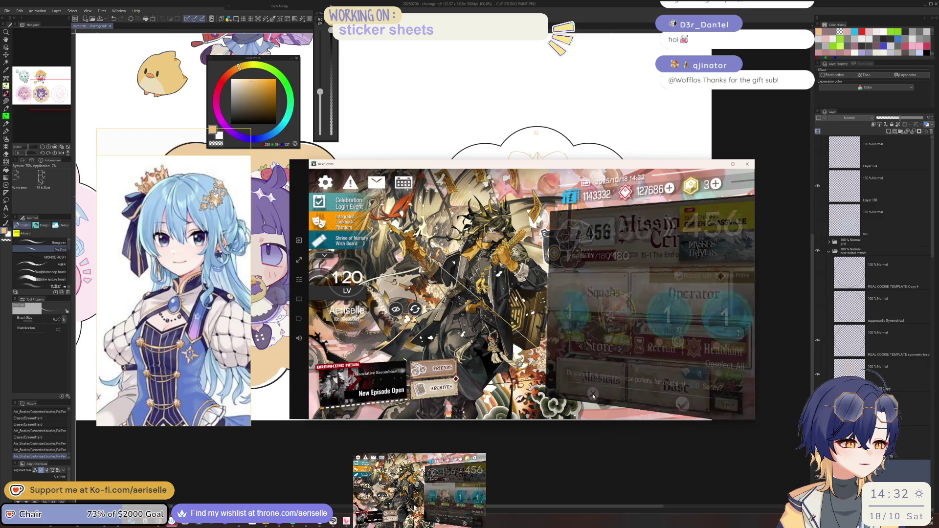
Browse the Contingency Contract Permanent Trade Center items, including One Blade, then return home
click(635, 234)
click(495, 283)
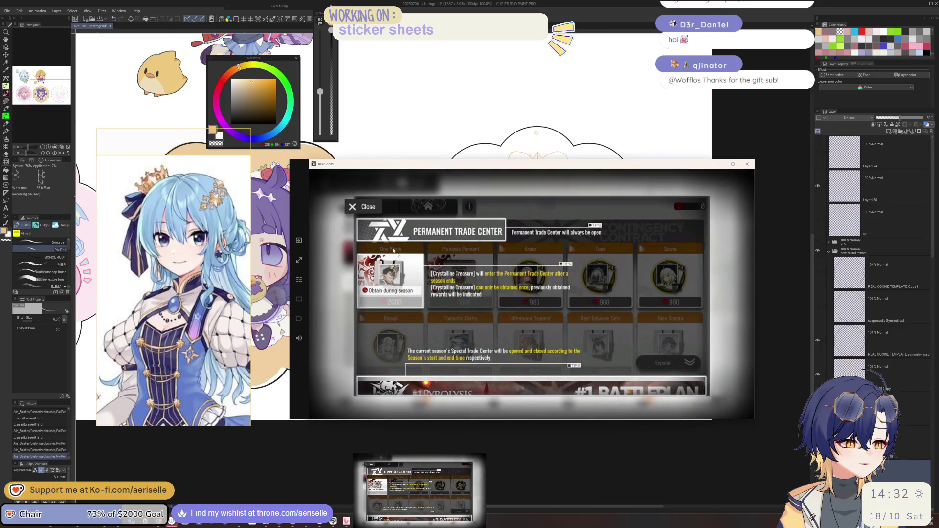
click(360, 206)
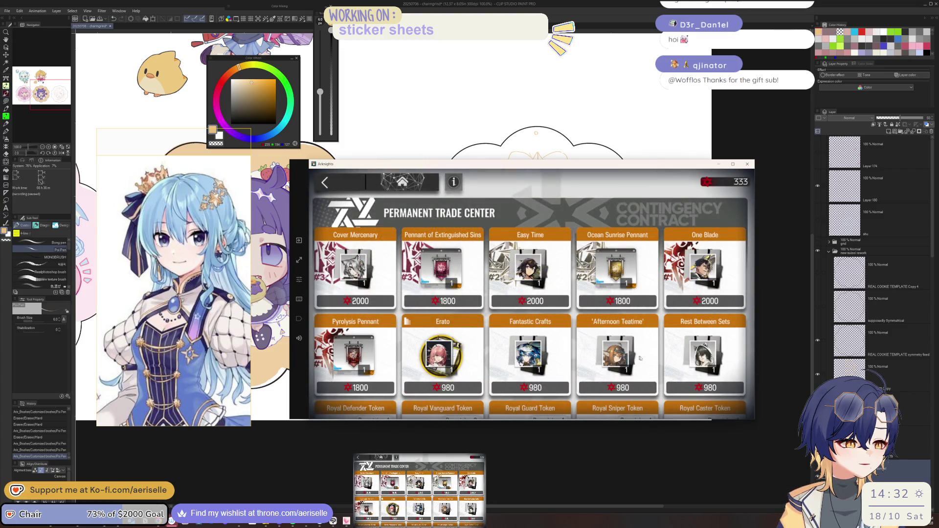
scroll(701, 320, down, 1)
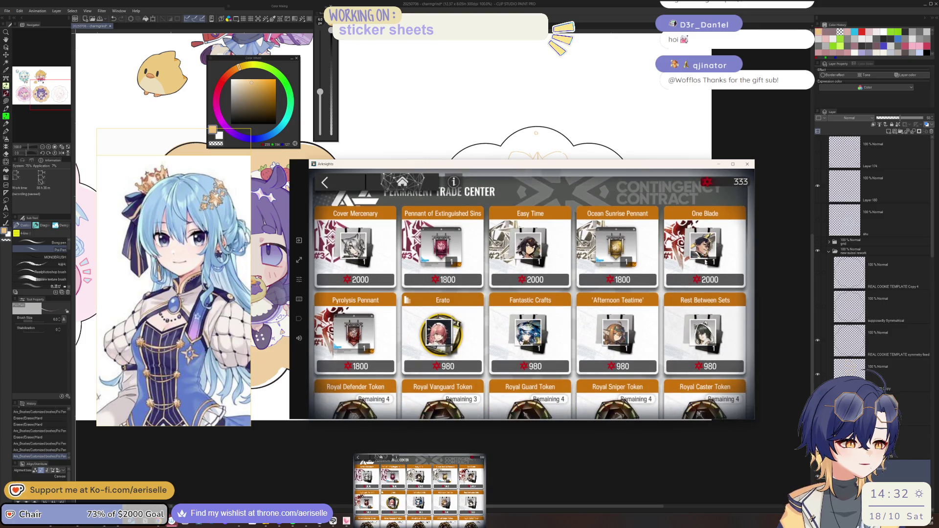
click(704, 265)
click(673, 259)
scroll(674, 259, down, 3)
scroll(674, 258, down, 5)
scroll(538, 244, down, 5)
scroll(440, 230, down, 5)
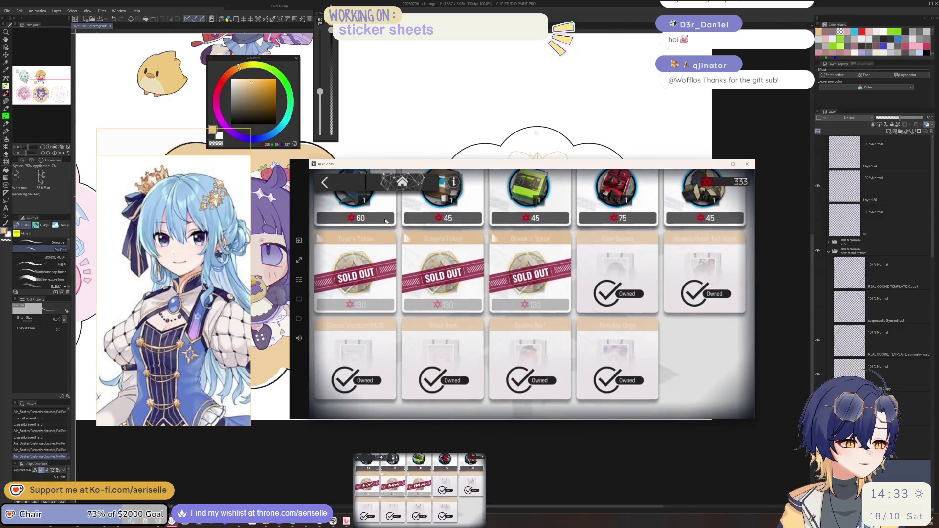
click(327, 185)
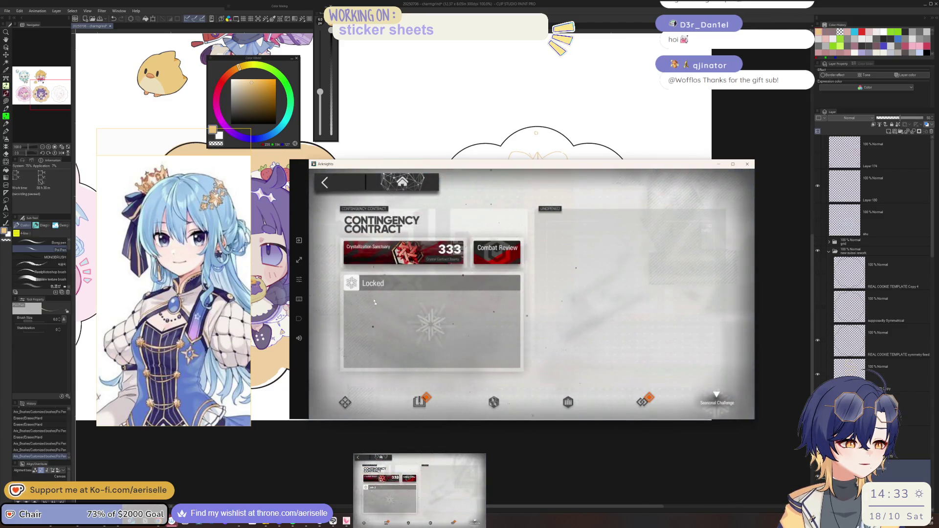
click(326, 182)
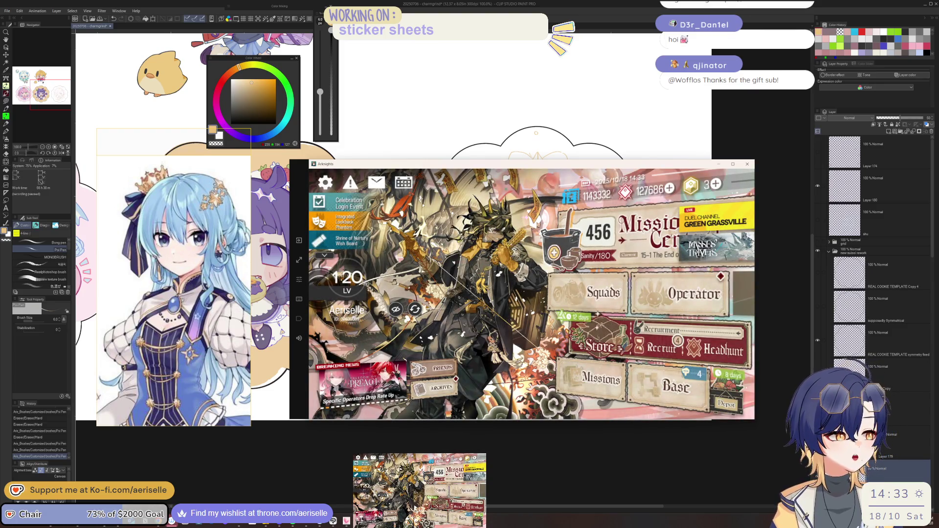
Launch the MT-9 Interpretation stage from the Terminal and switch away from the game
click(657, 236)
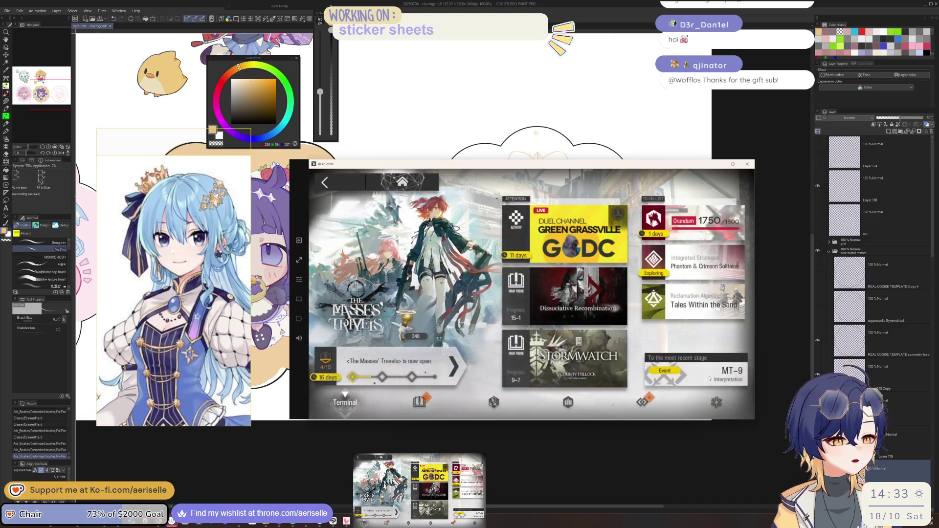
click(699, 375)
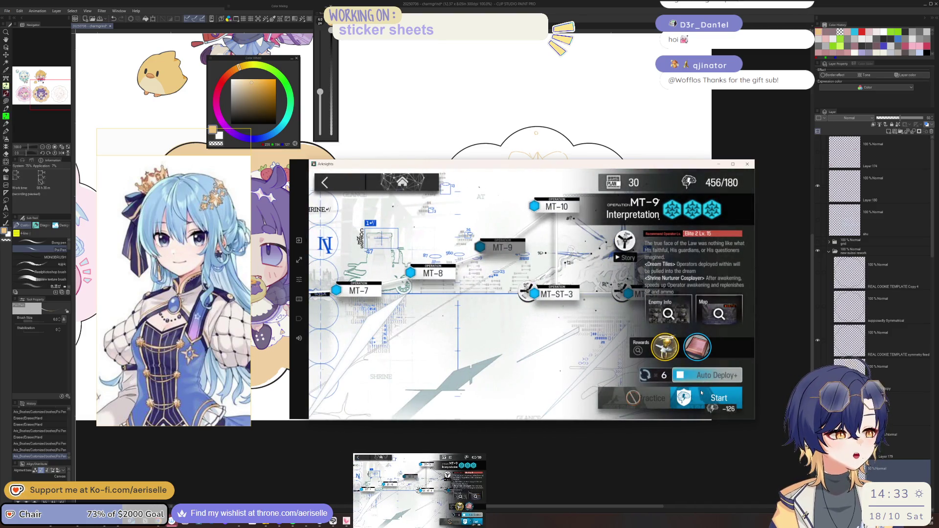
click(700, 402)
click(711, 363)
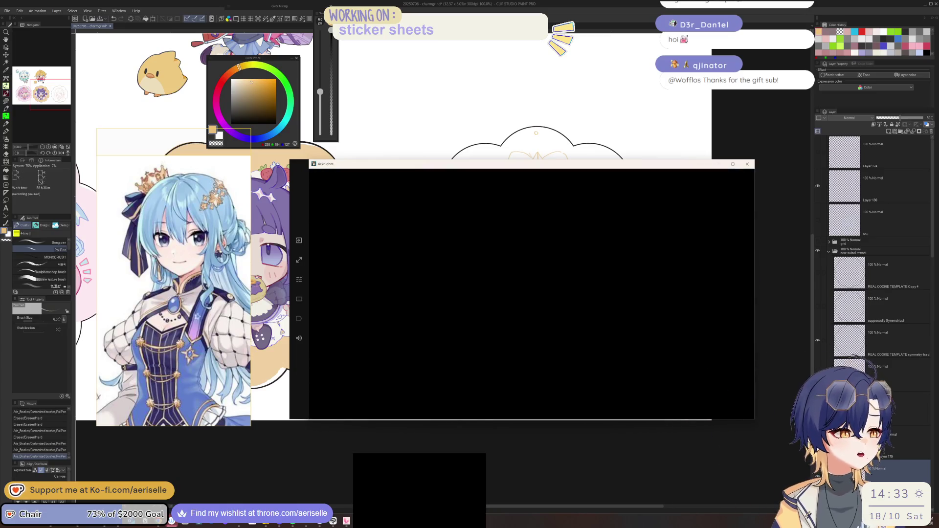
key(alt+Tab)
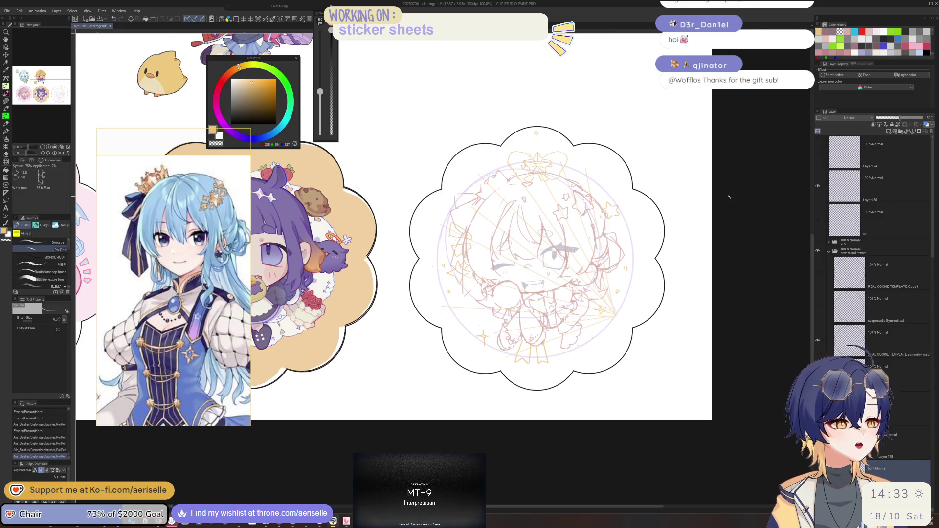
Enlarge the reference image window and zoom out its full-body character references
drag(547, 263, 564, 255)
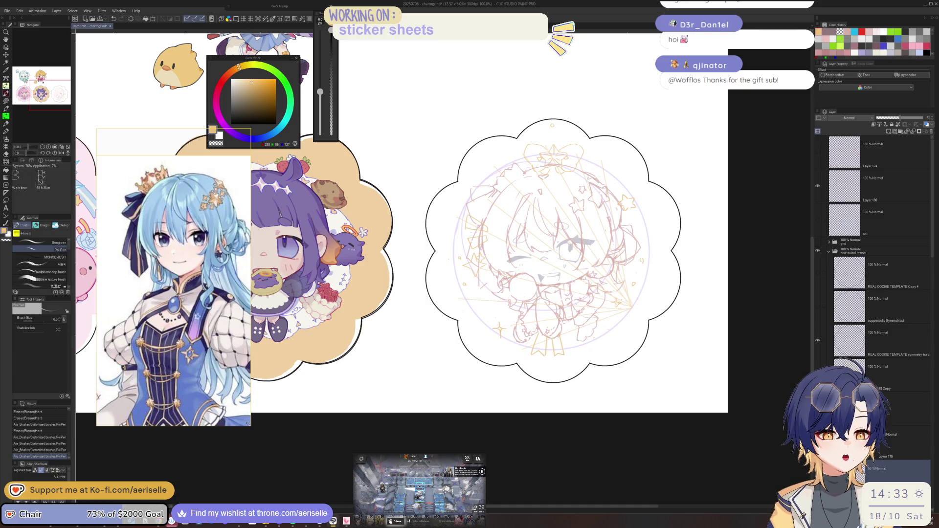
drag(251, 425, 331, 471)
scroll(267, 362, down, 3)
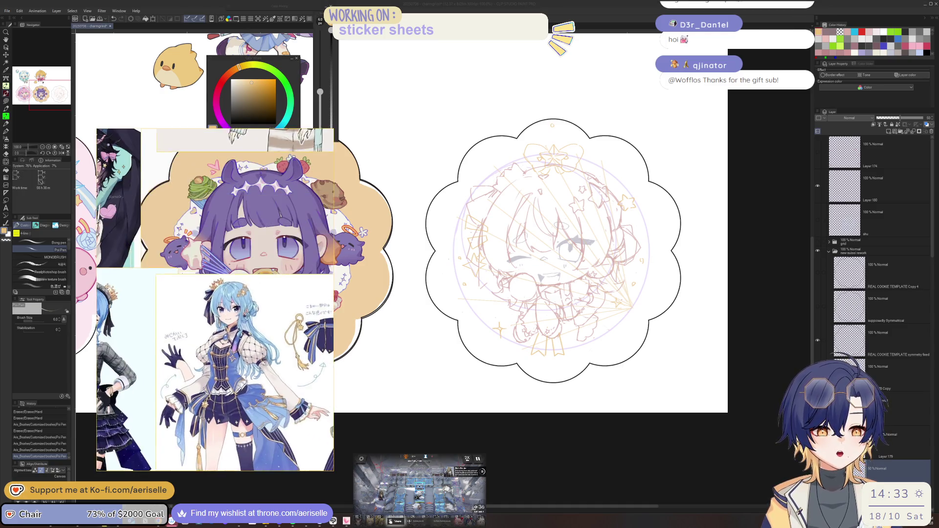
scroll(214, 283, up, 1)
scroll(222, 288, down, 2)
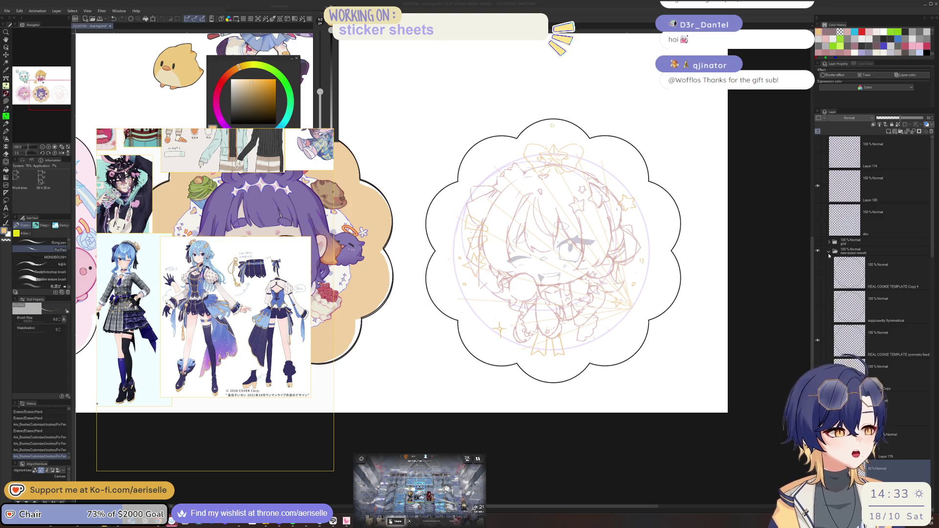
Select the new-suisei rework layer folder in the Layer panel
click(933, 245)
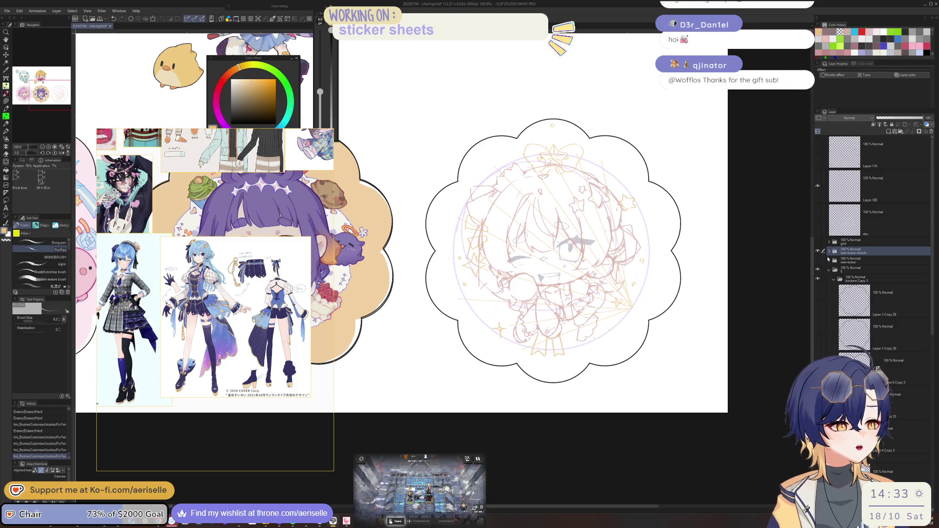
click(904, 250)
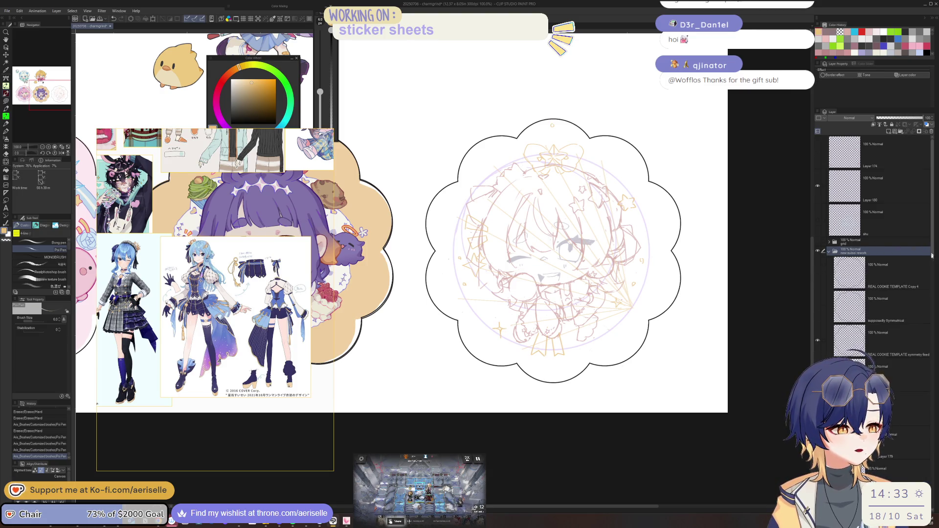
scroll(917, 200, down, 3)
scroll(917, 200, down, 3)
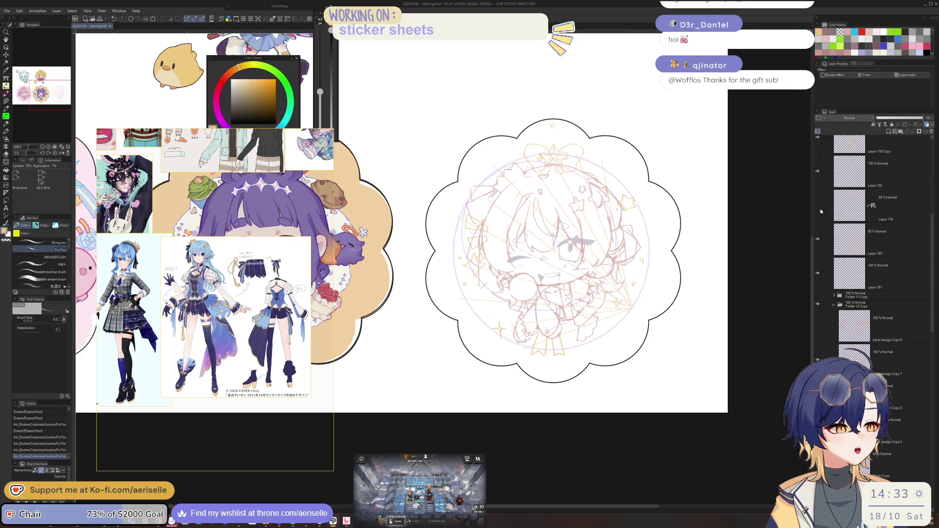
Delete Layer 179 and briefly preview the Symmetrical and cookie template layers
click(855, 211)
click(931, 131)
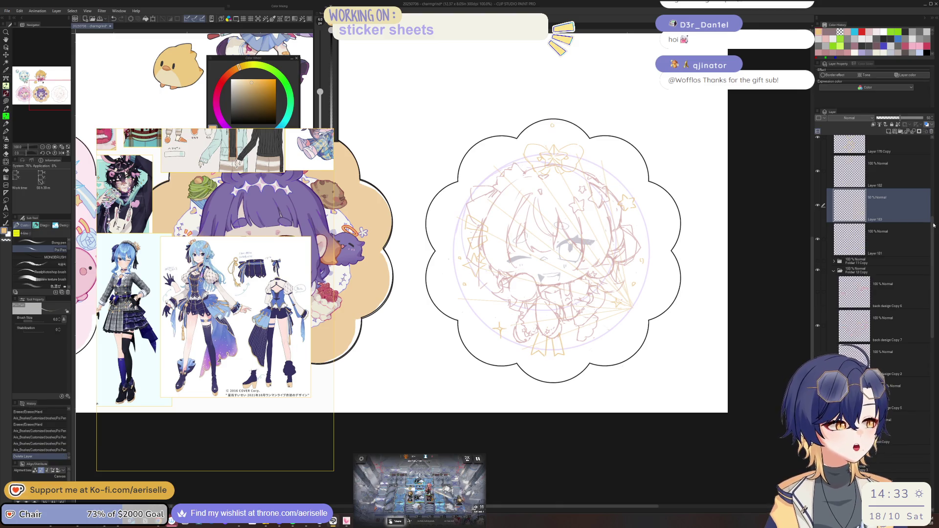
scroll(880, 224, up, 5)
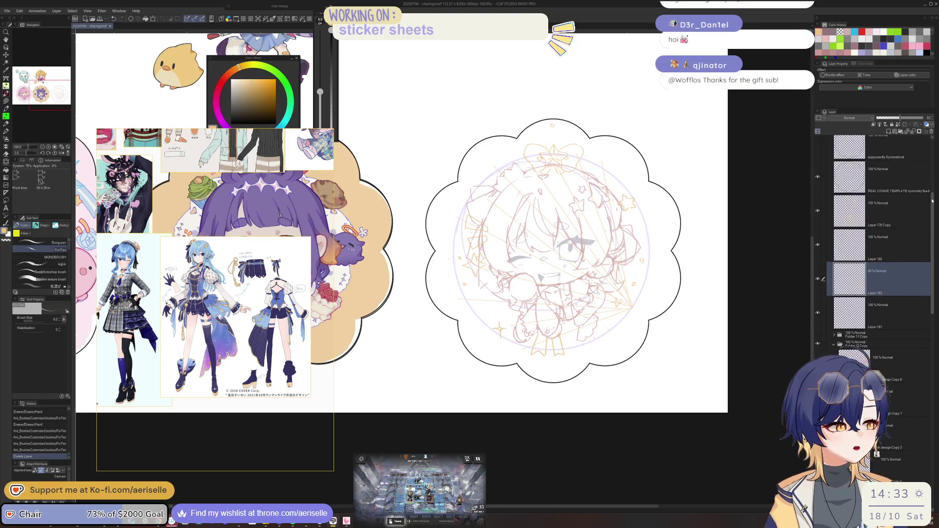
click(845, 205)
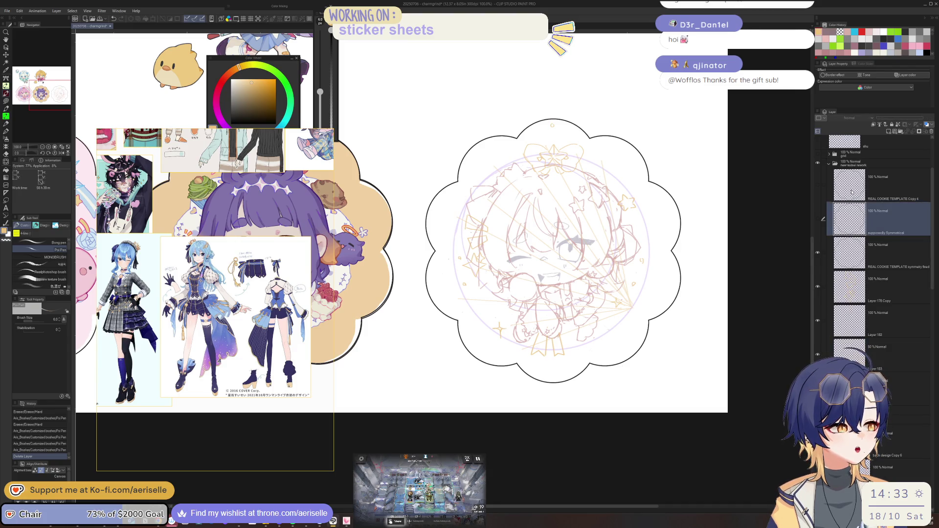
click(817, 224)
click(818, 222)
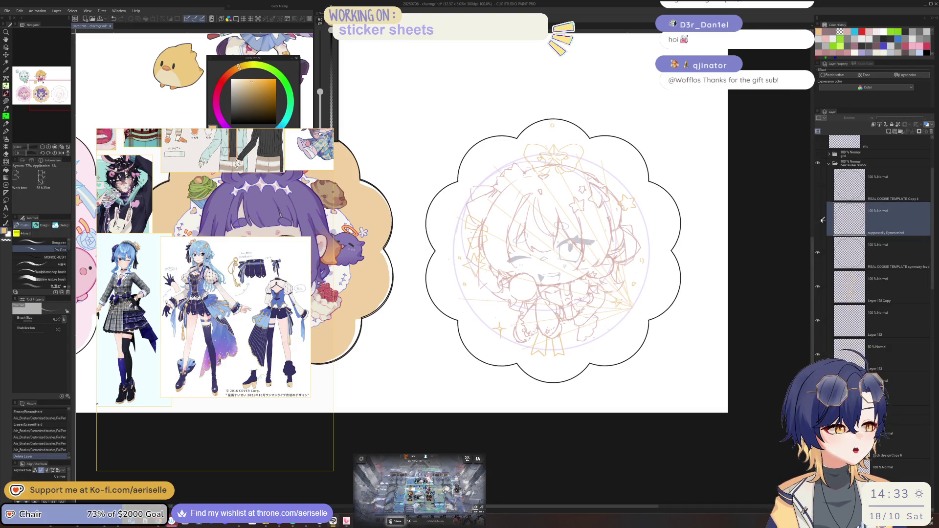
click(818, 188)
click(819, 188)
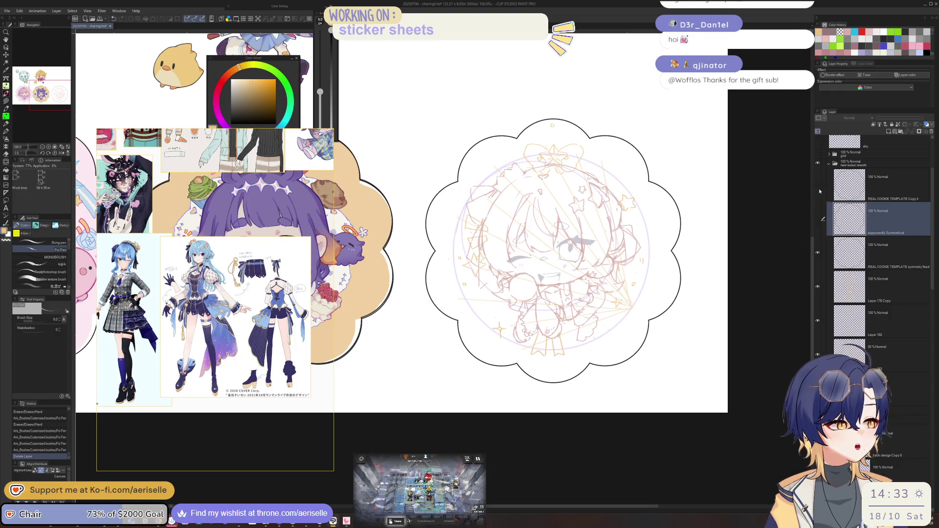
click(852, 186)
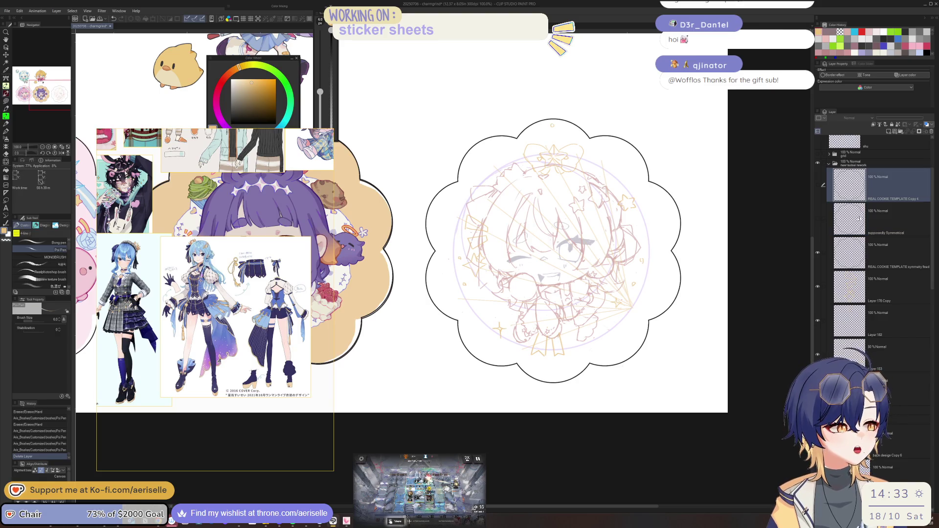
Merge Layer 178 Copy down into Layer 182
drag(930, 204, 933, 216)
scroll(898, 211, down, 1)
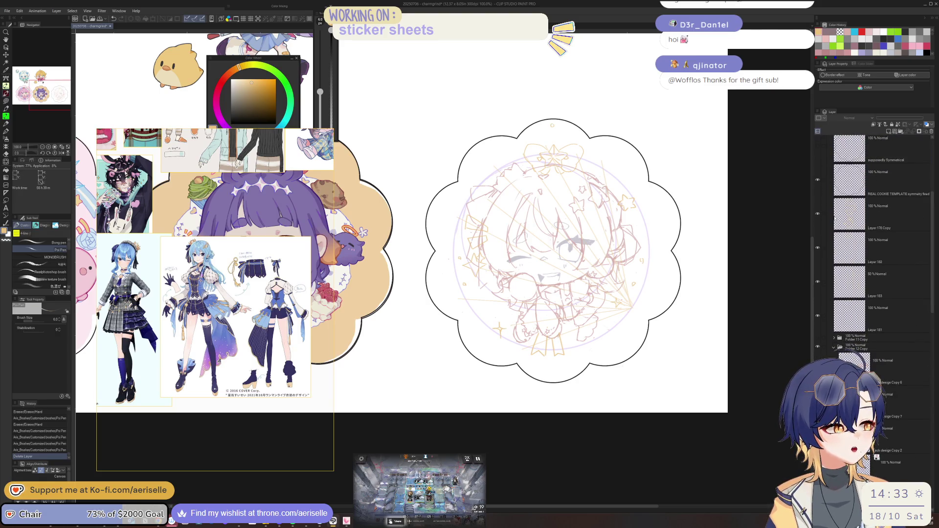
click(817, 248)
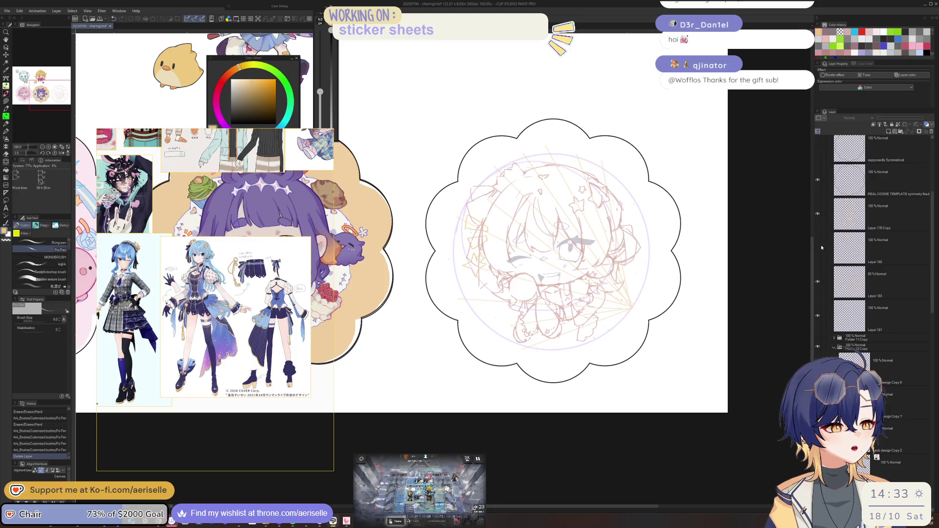
click(817, 248)
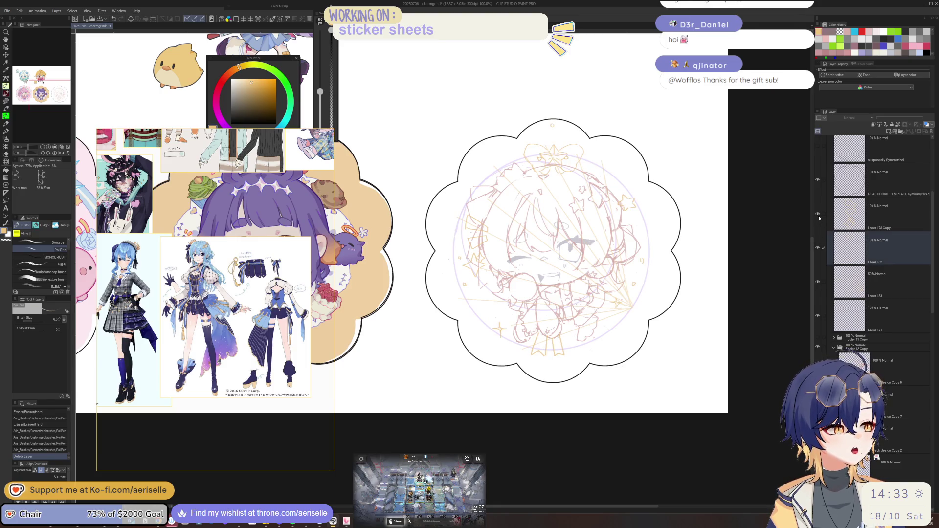
click(846, 217)
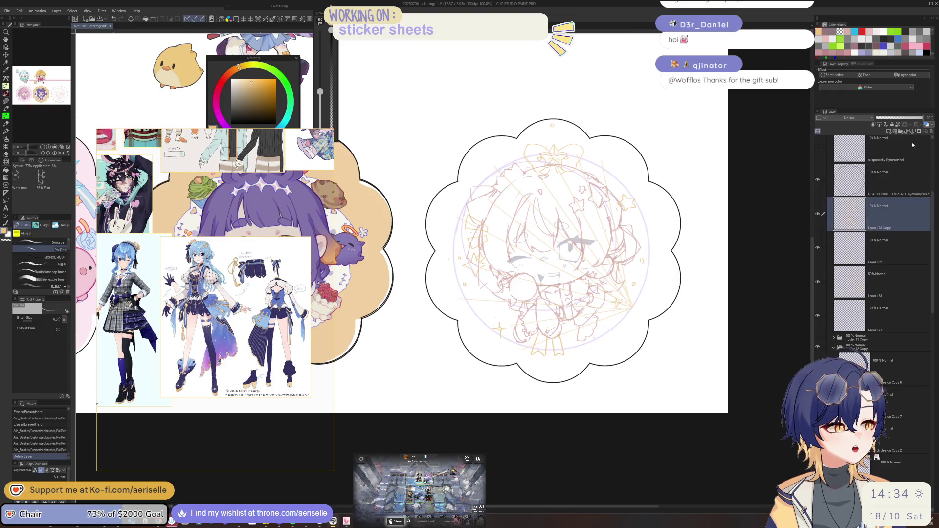
click(914, 132)
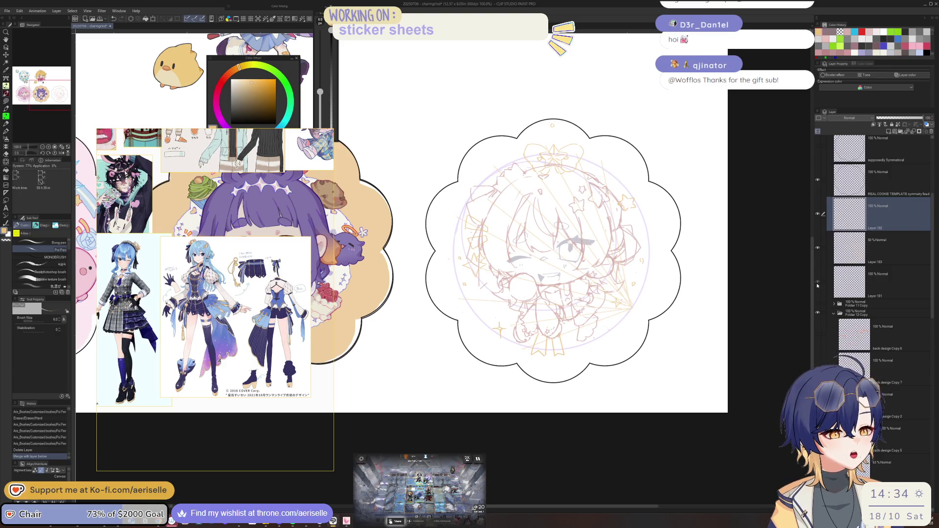
Delete Layer 181 and make the Folder 11 Copy sketch visible
click(860, 283)
click(930, 132)
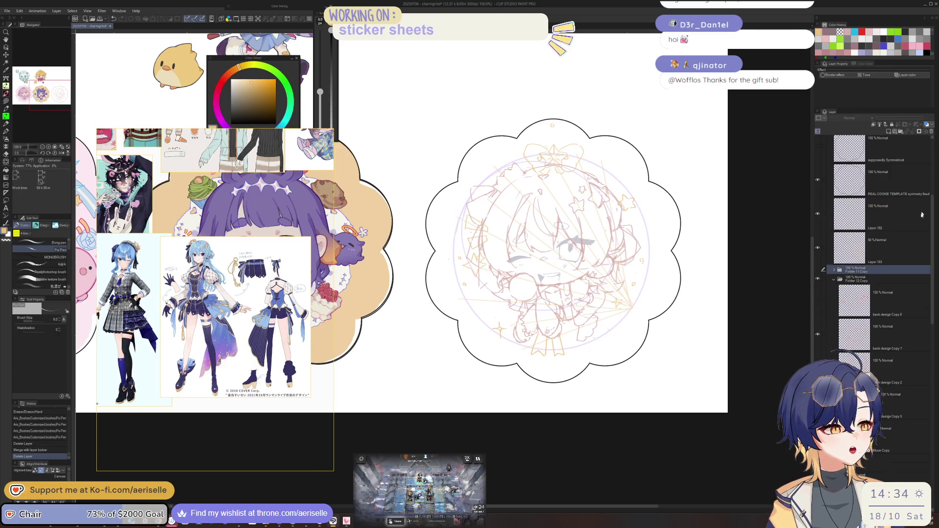
drag(934, 239, 933, 280)
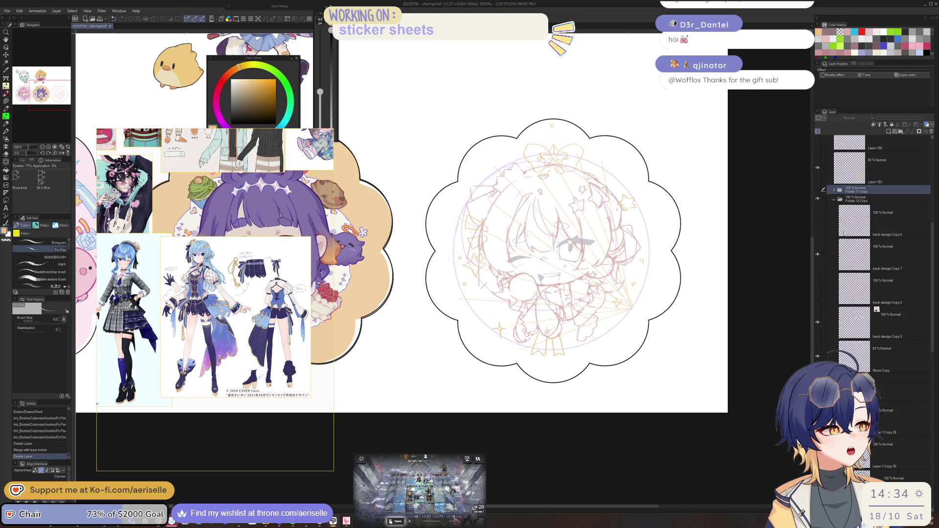
click(833, 200)
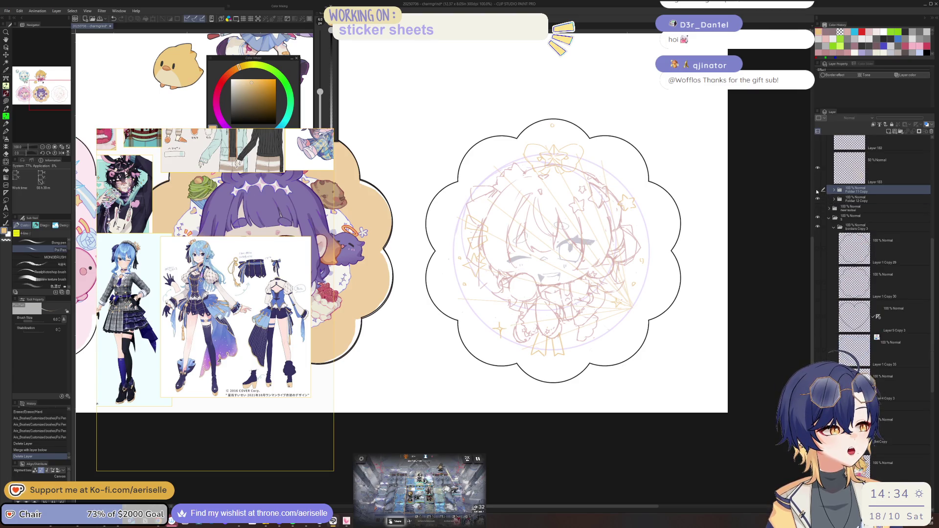
click(817, 190)
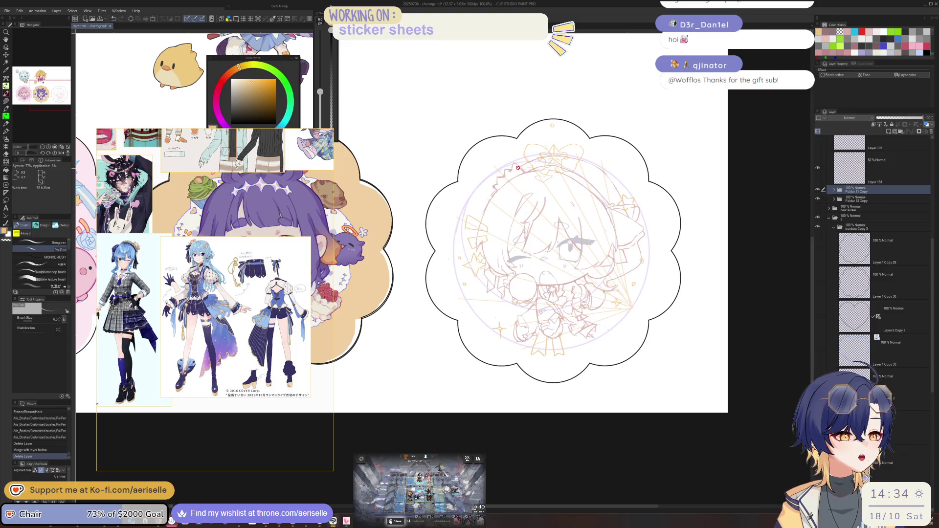
scroll(491, 153, up, 2)
Flip the canvas horizontally and pick the back design Copy 3 layer from the canvas
key(o)
click(484, 205)
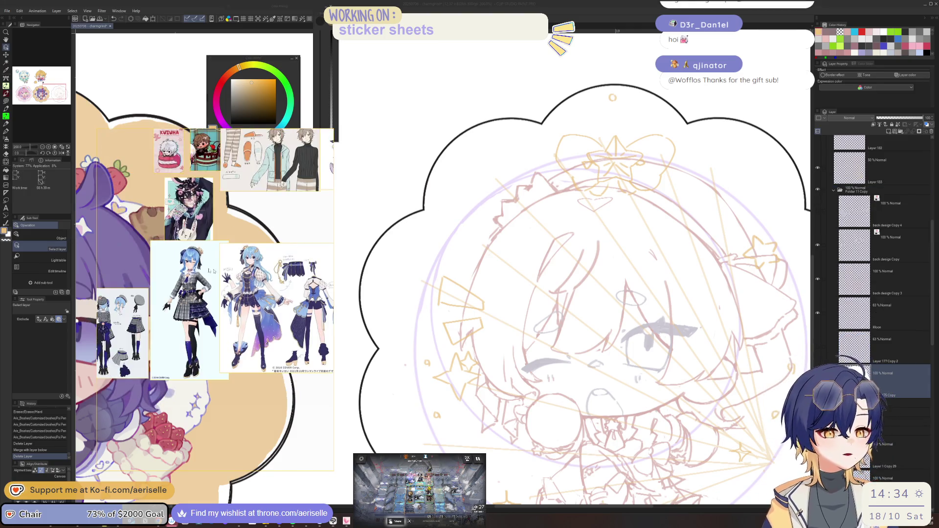
scroll(203, 260, up, 3)
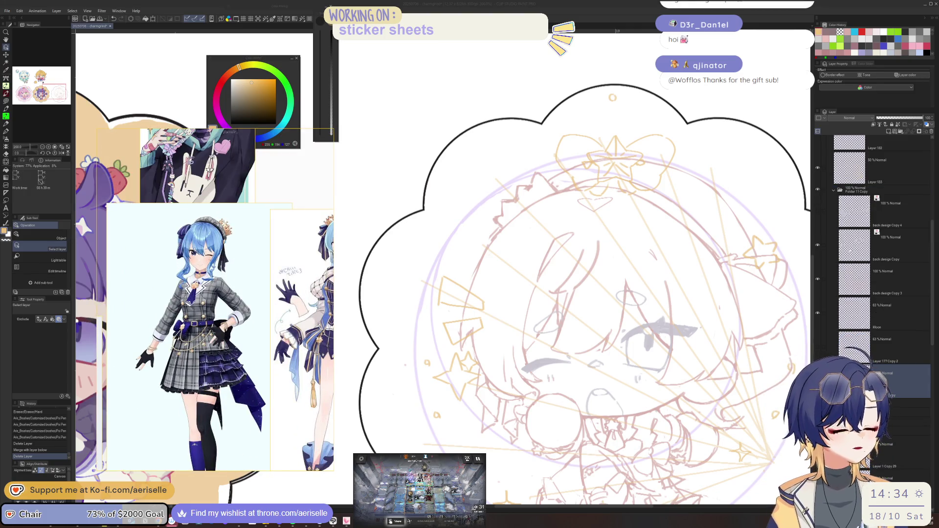
click(593, 206)
key(h)
click(596, 239)
click(596, 238)
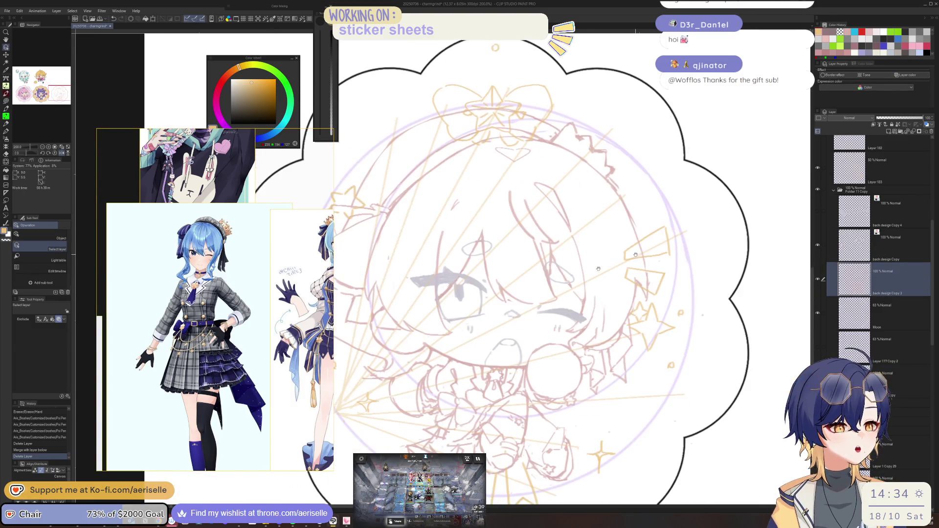
Erase the stray strokes near the head's upper right, then add a small pen mark
key(e)
drag(611, 183, 638, 240)
click(616, 190)
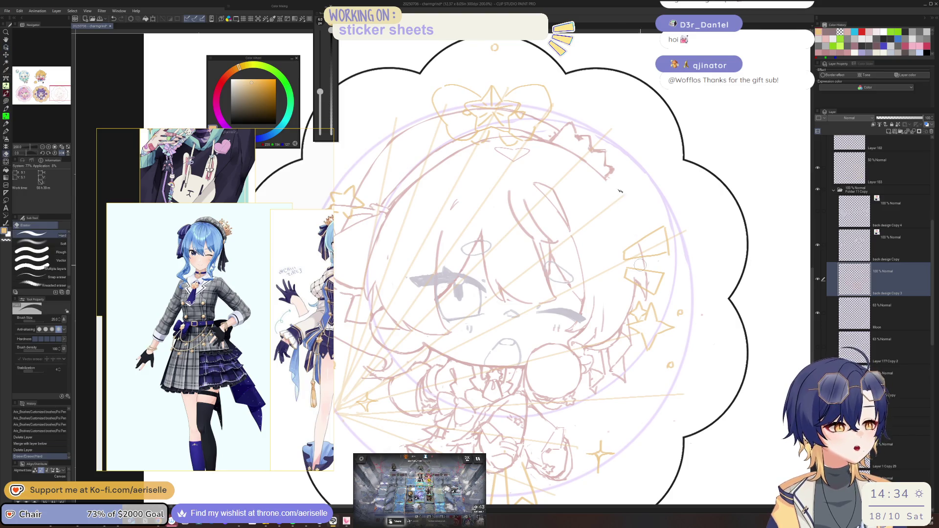
key(p)
click(627, 139)
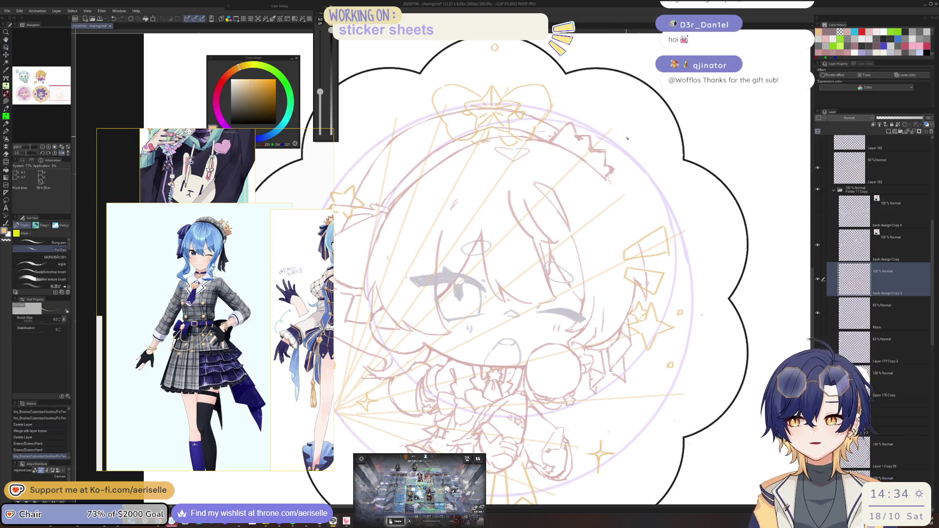
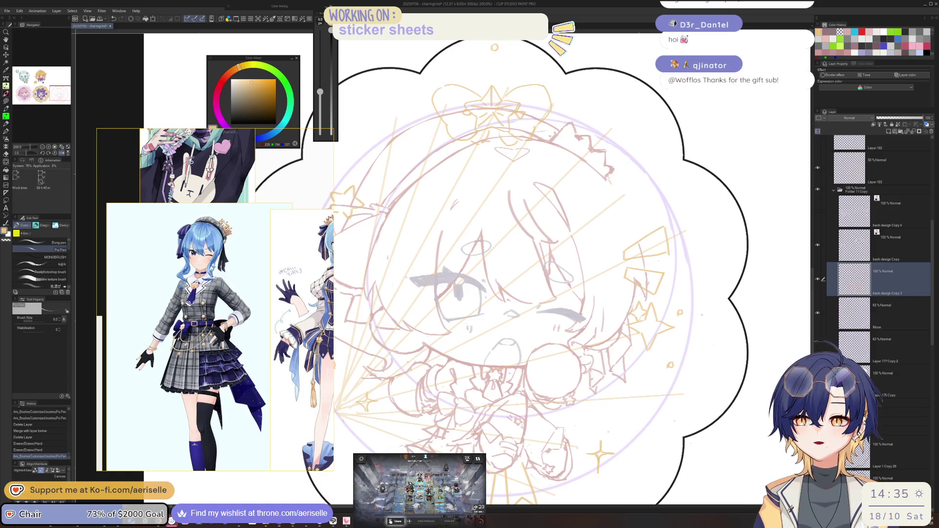
Hide the yellow guide-ray layer and show the yellow decoration layer
key(alt+Tab)
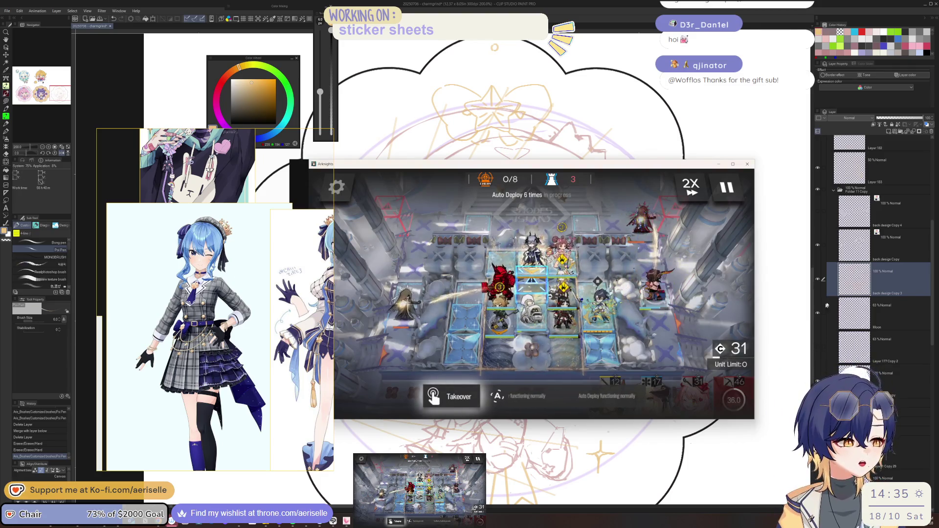
key(alt+Tab)
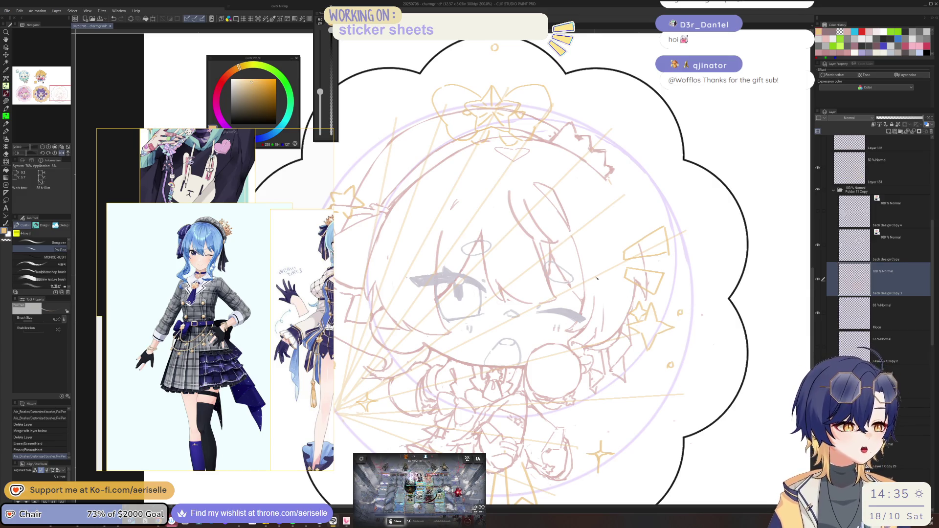
scroll(550, 252, down, 1)
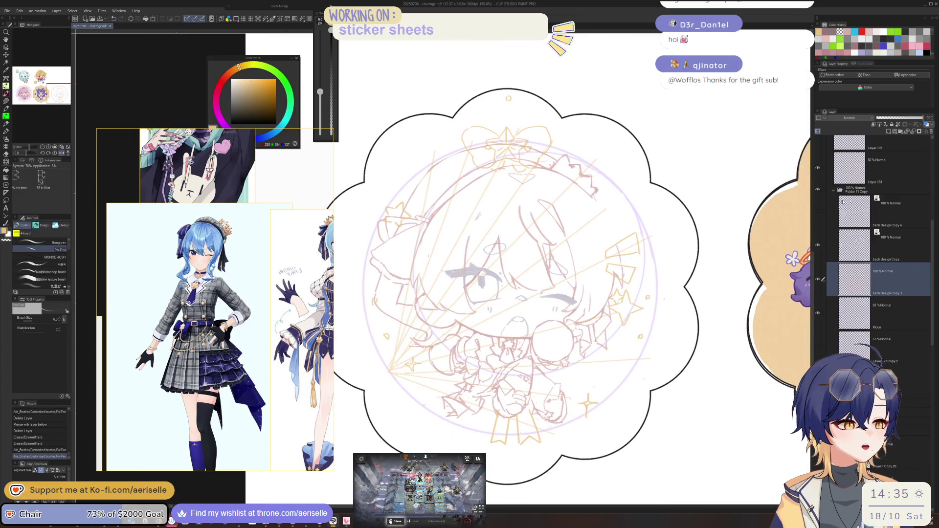
scroll(932, 212, up, 3)
scroll(932, 212, up, 2)
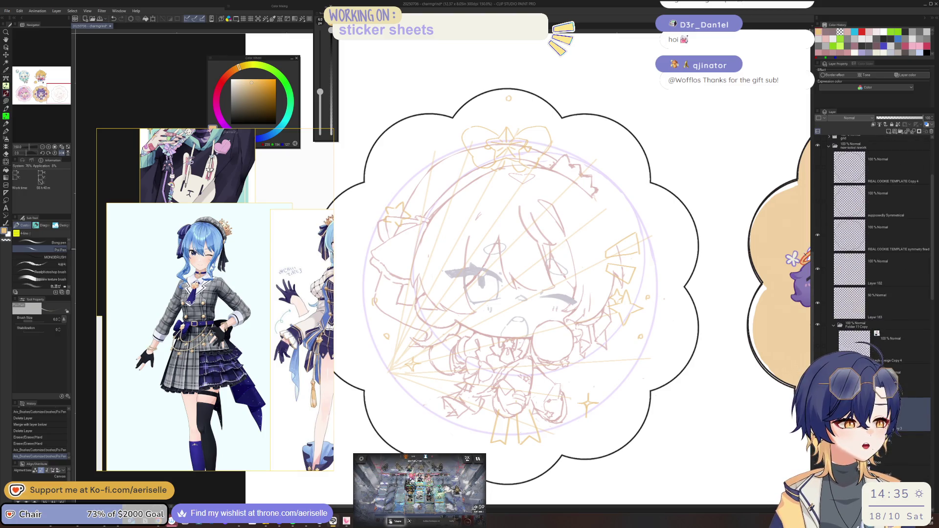
click(817, 269)
click(815, 294)
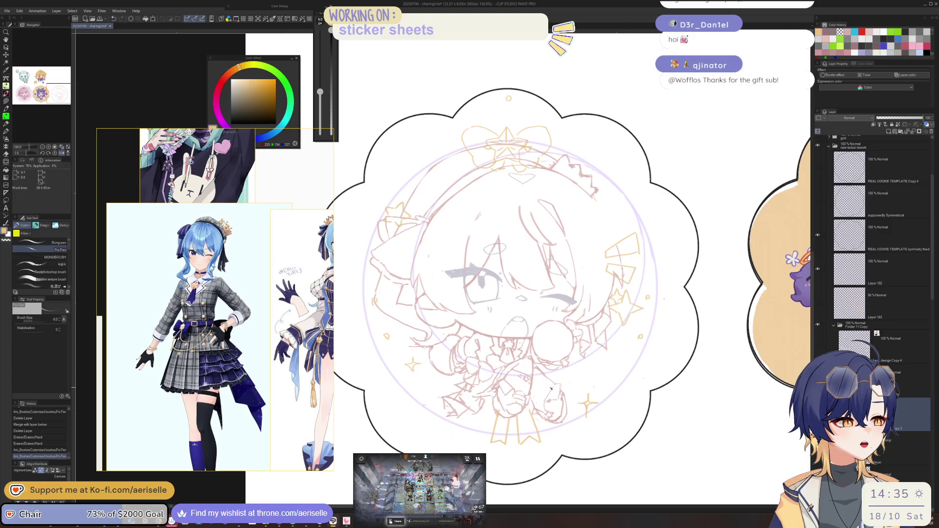
Undo recent strokes, sketch small hair strokes, and pick the pinkish sketch colour
key(o)
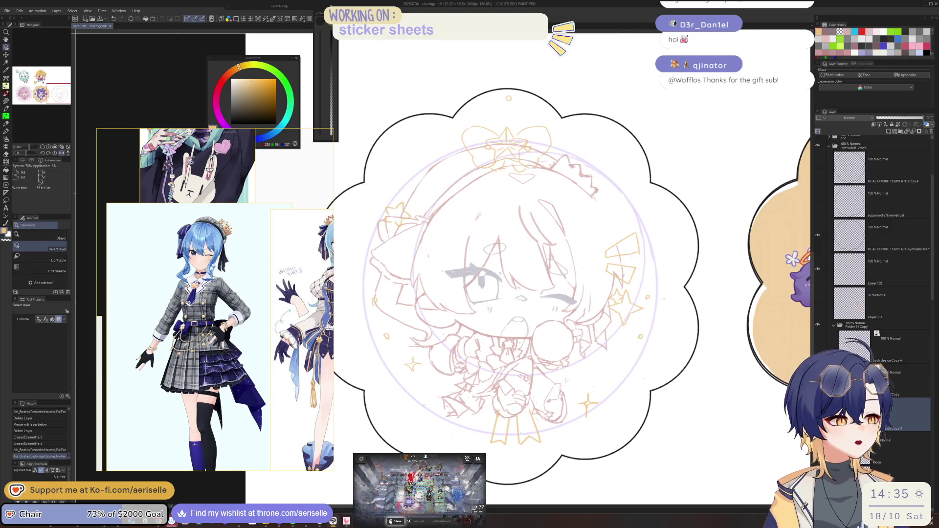
key(p)
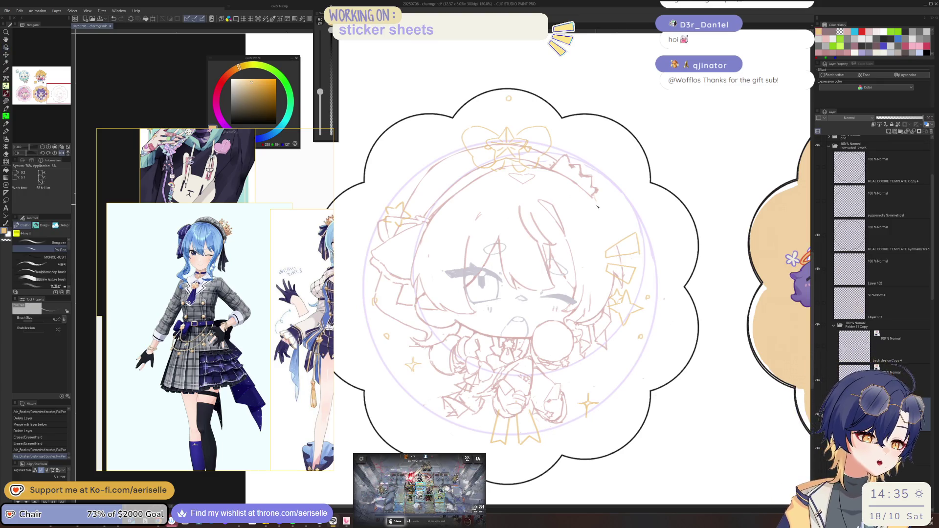
key(ctrl+z)
key(ctrl+z)
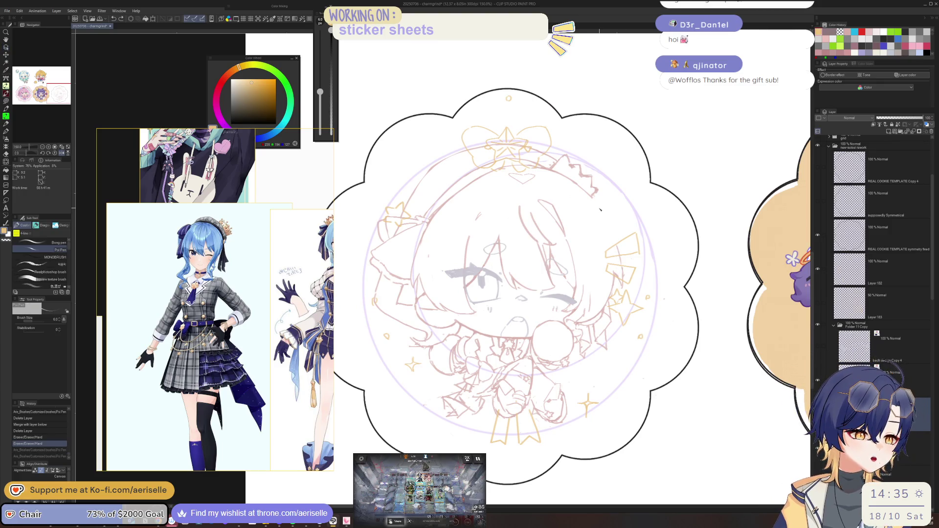
key(ctrl+z)
key(ctrl+z)
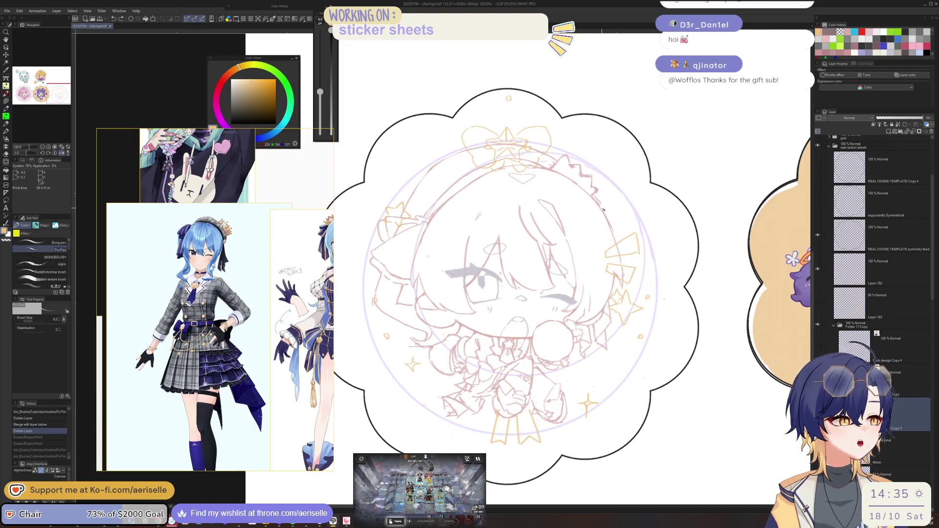
drag(602, 210, 597, 207)
drag(621, 128, 623, 130)
key(ctrl+z)
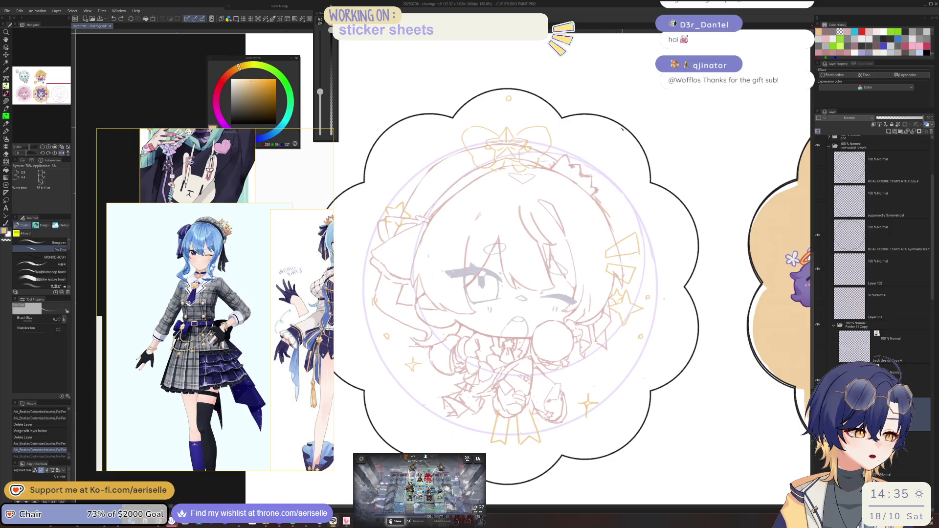
key(ctrl+z)
alt+click(607, 223)
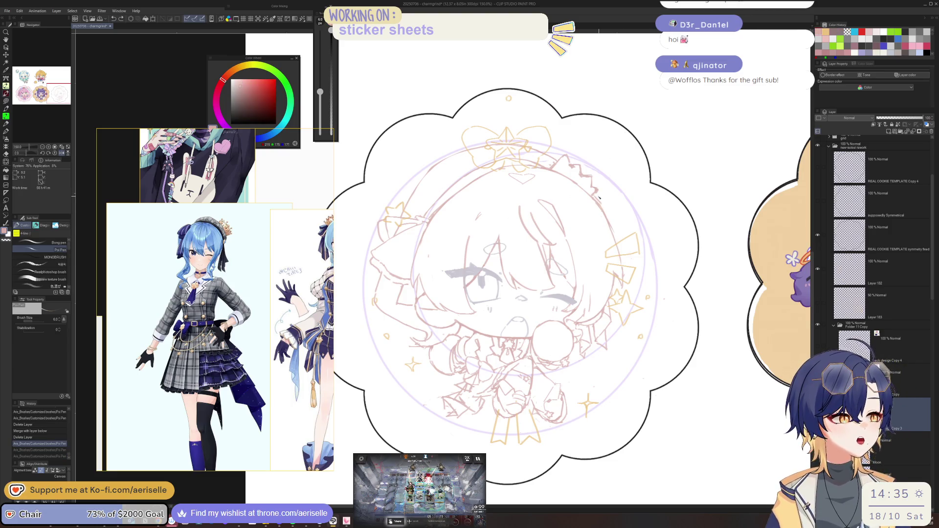
key(ctrl+y)
key(ctrl+y)
Erase stray bits of the hair sketch and add small pen strokes to the hair
key(e)
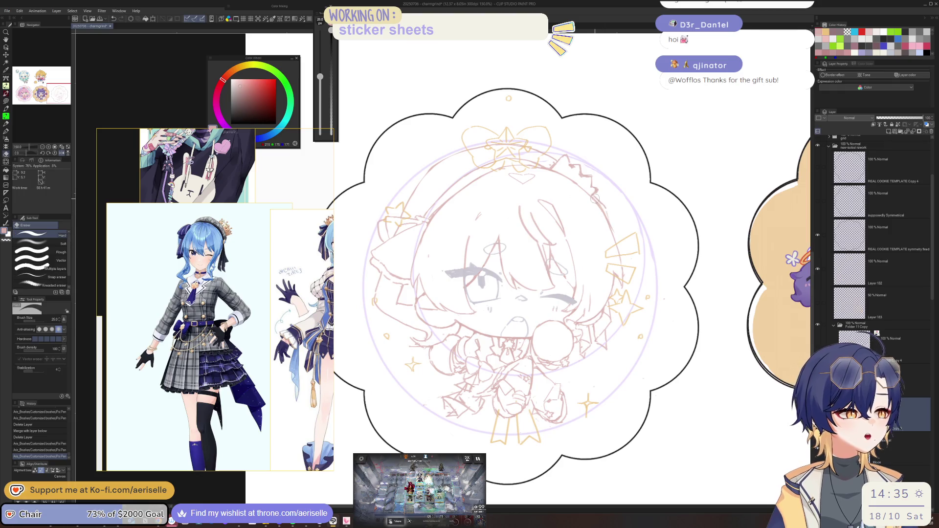
drag(595, 198, 607, 220)
mouse_move(601, 215)
mouse_down()
mouse_move(609, 230)
mouse_move(621, 197)
mouse_up()
key(p)
drag(619, 198, 622, 188)
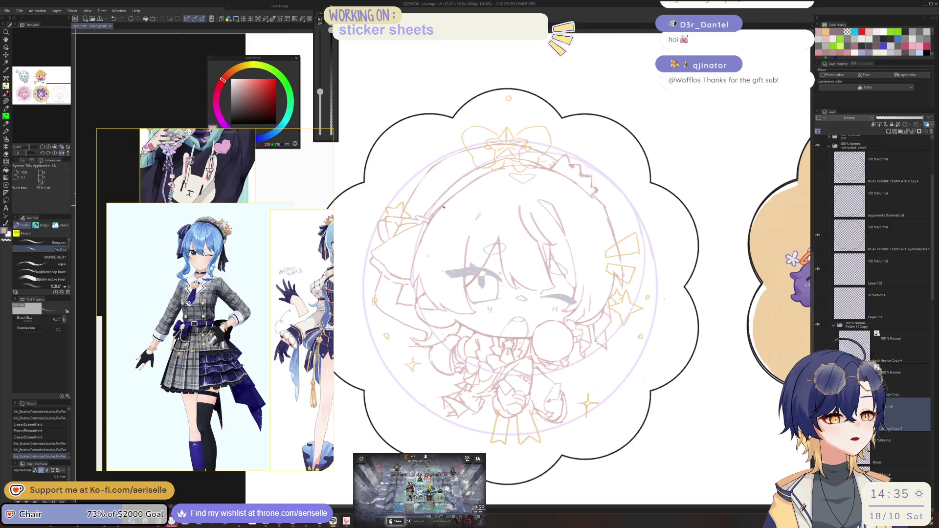
drag(458, 184, 452, 182)
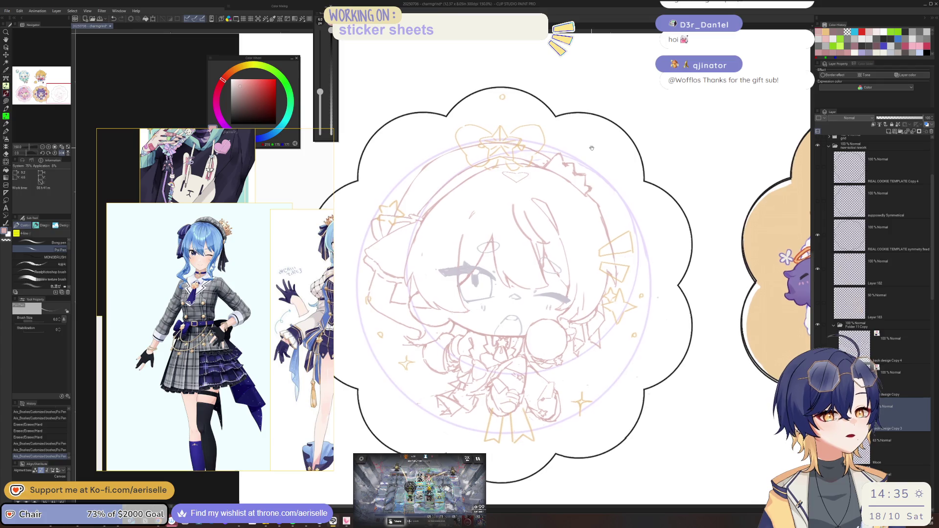
drag(592, 146, 589, 143)
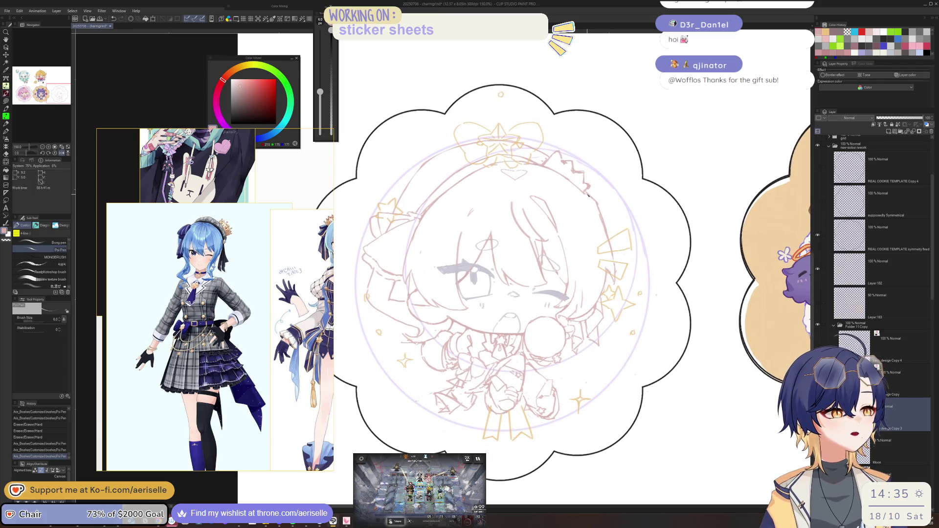
drag(588, 196, 561, 173)
scroll(465, 181, up, 1)
Zoom in on the crown, add a sketch stroke near it, and flip the view horizontally
scroll(464, 181, up, 1)
scroll(465, 181, up, 1)
key(e)
key(p)
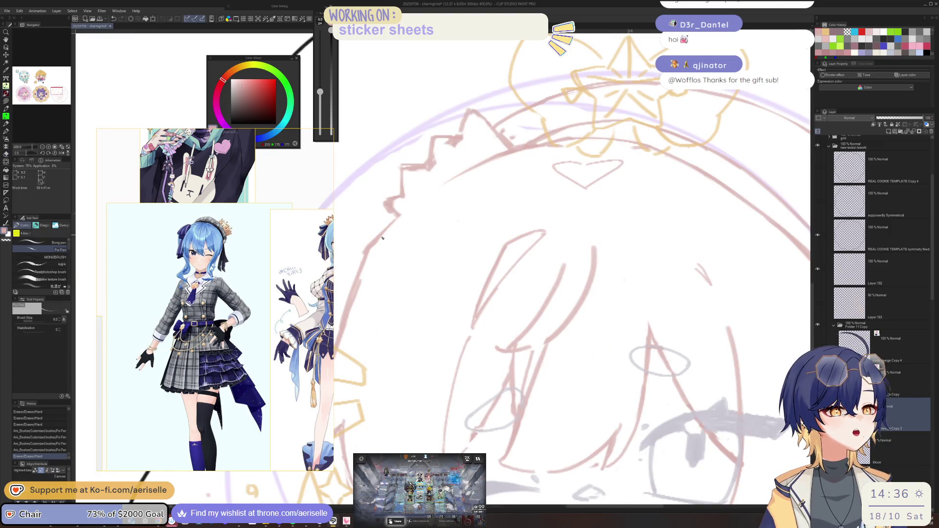
drag(396, 222, 477, 166)
key(h)
drag(526, 125, 582, 167)
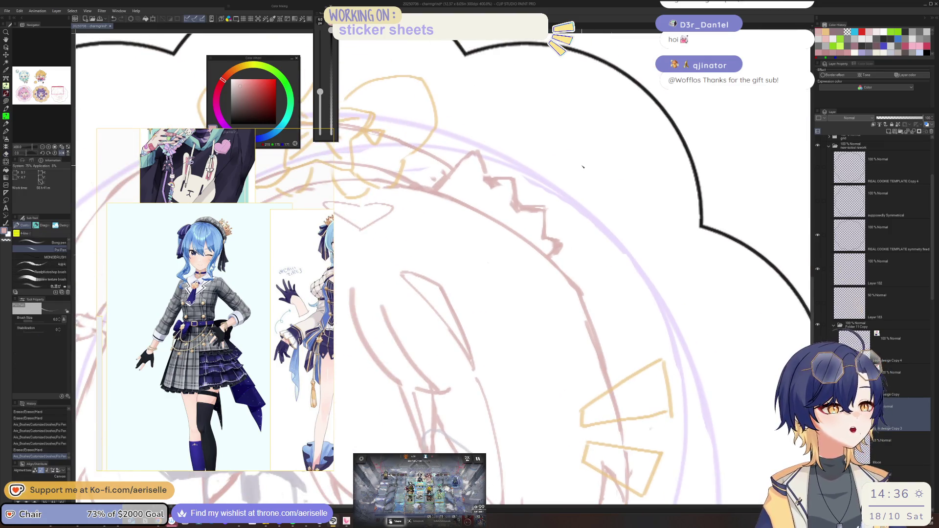
Draw small balls on three crown points with the pen at size 4
key(bracketleft)
drag(516, 170, 475, 150)
drag(546, 200, 547, 200)
drag(562, 239, 562, 240)
scroll(215, 299, down, 3)
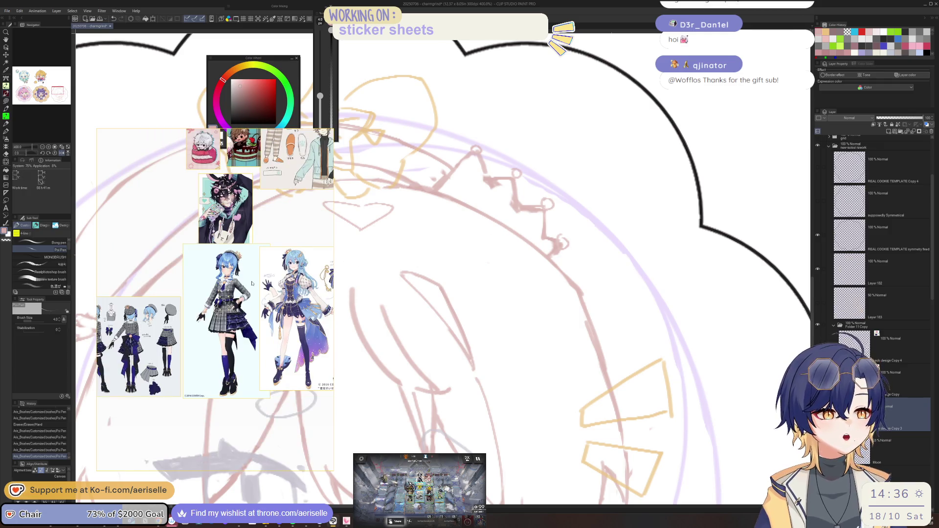
scroll(216, 299, up, 2)
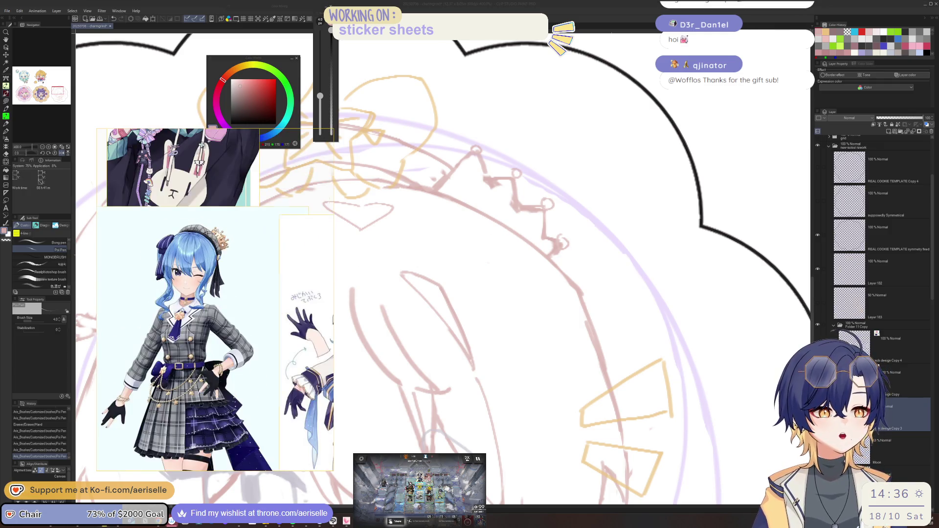
scroll(215, 299, up, 2)
scroll(228, 248, down, 3)
scroll(187, 287, up, 2)
scroll(187, 287, up, 2)
scroll(188, 287, up, 1)
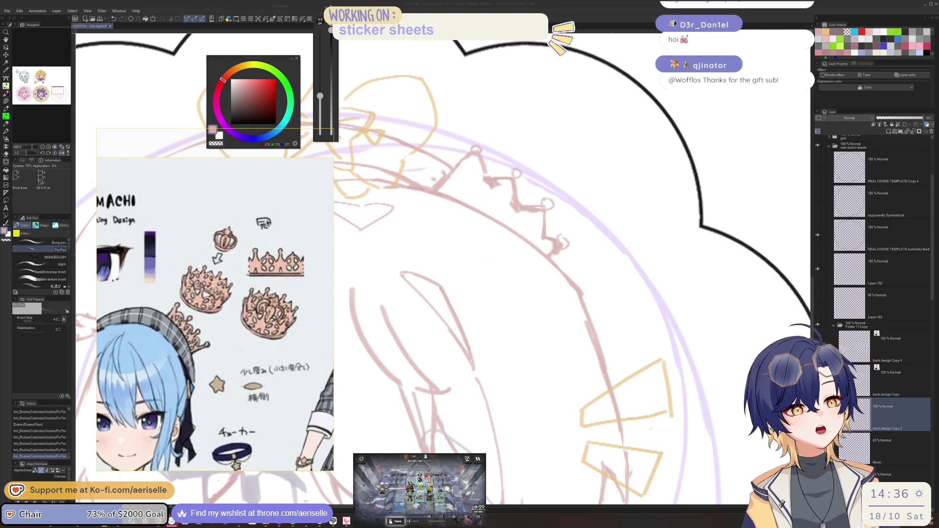
Tilt the view, erase the old crown strokes, and shrink the eraser
drag(553, 203, 529, 158)
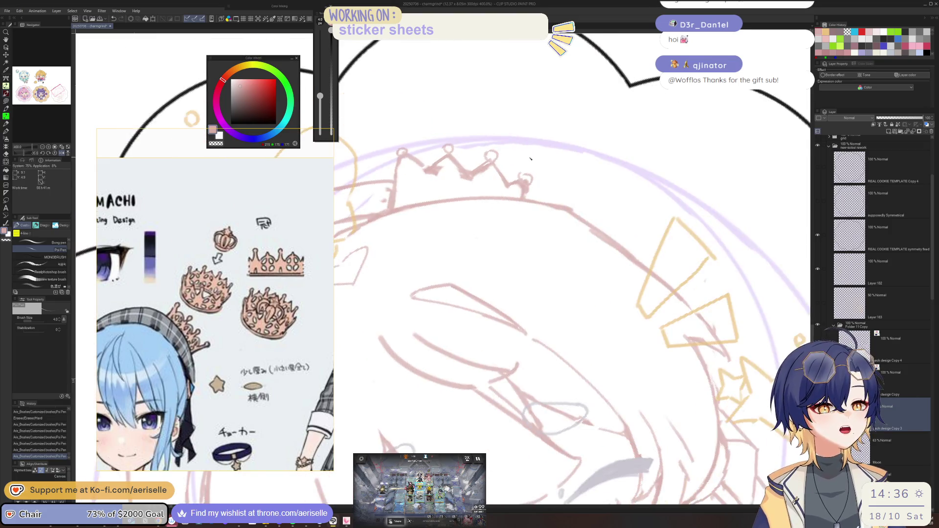
key(e)
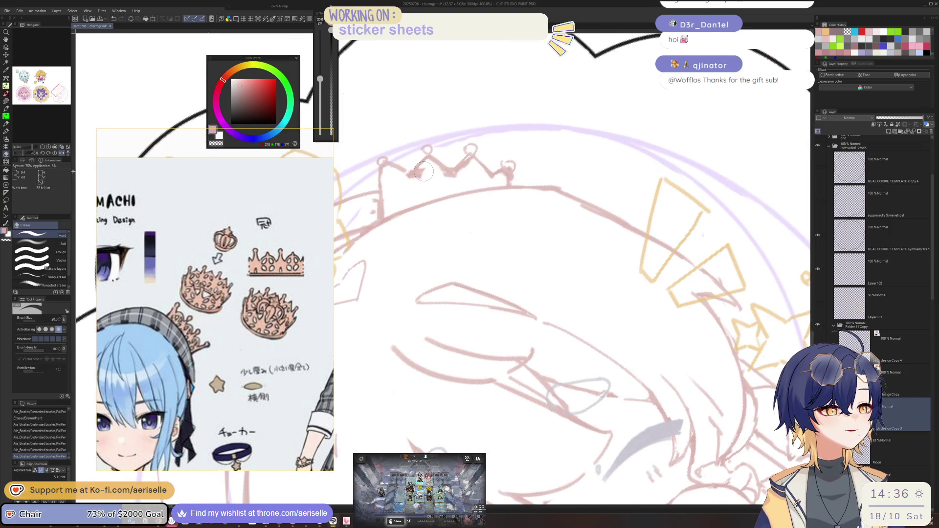
mouse_move(430, 166)
mouse_down()
mouse_move(401, 178)
mouse_move(471, 159)
mouse_move(432, 163)
mouse_move(454, 180)
mouse_move(506, 177)
mouse_move(511, 162)
mouse_up()
key(bracketleft)
key(bracketleft)
key(bracketleft)
Add small pen strokes to the crown and erase a stray crown line
key(p)
click(504, 161)
key(ctrl+z)
click(515, 155)
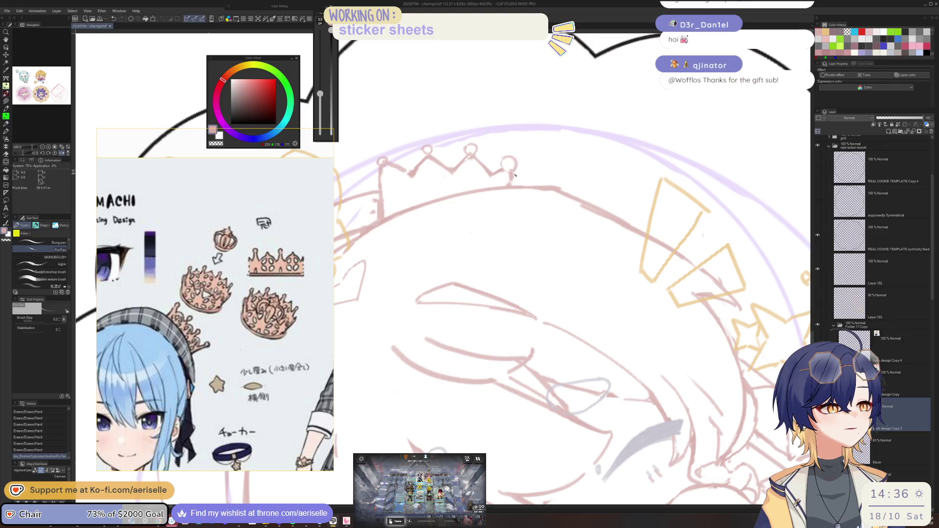
key(e)
drag(512, 174, 509, 184)
key(p)
click(516, 155)
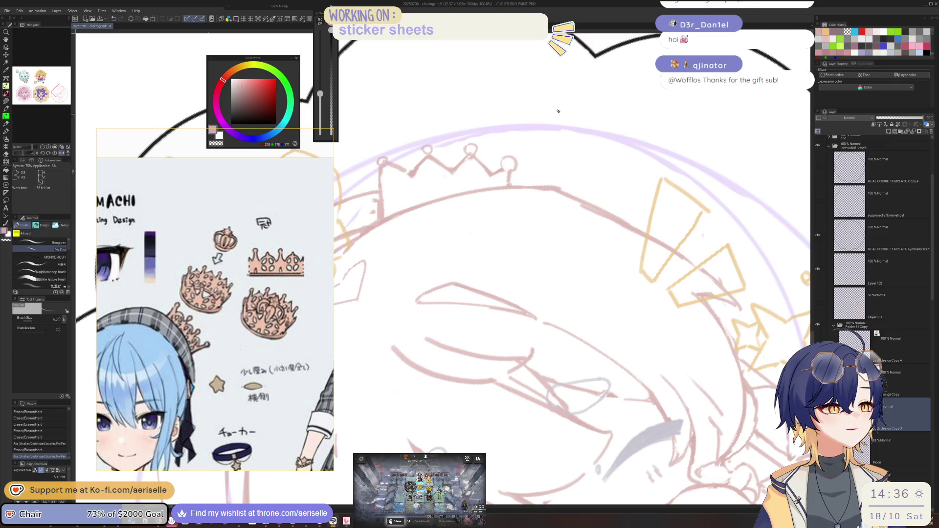
key(ctrl+alt+0)
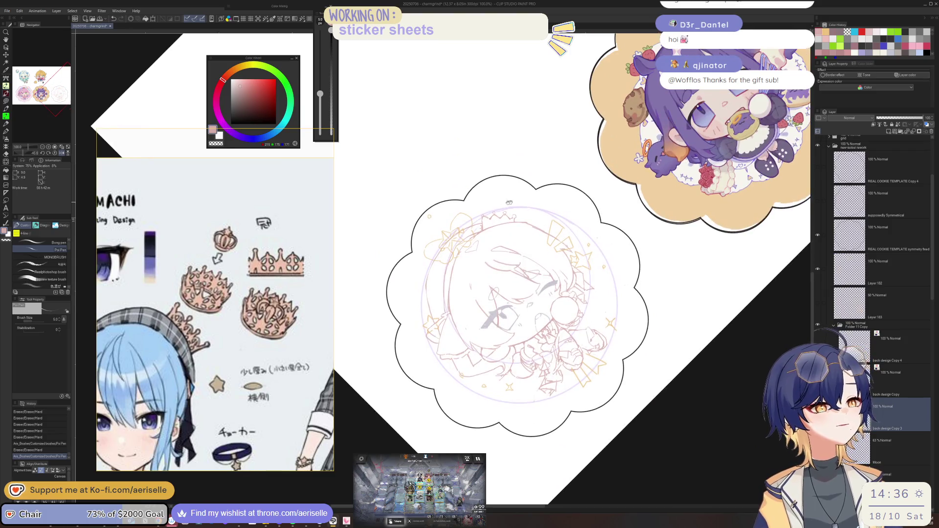
Sketch the crown details and outline, then undo the latest crown strokes
scroll(502, 214, up, 5)
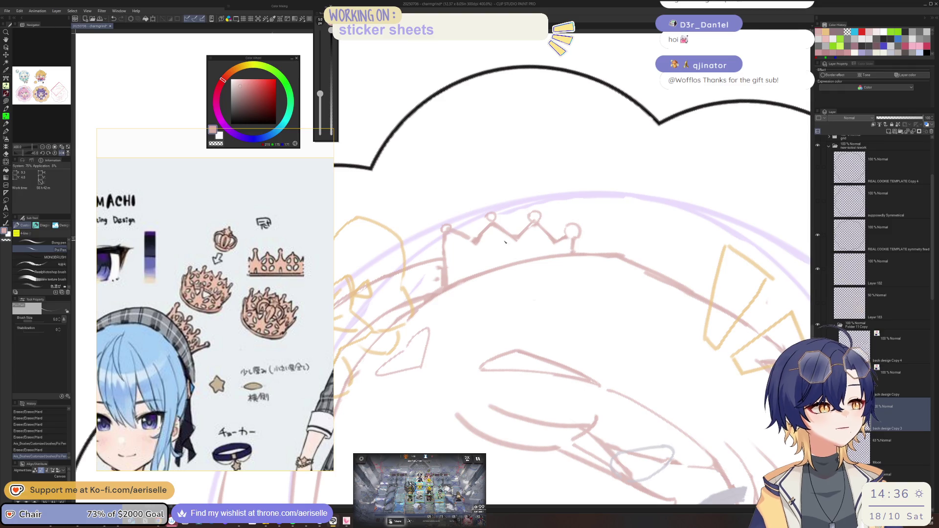
drag(474, 259, 467, 271)
drag(491, 242, 483, 254)
mouse_move(486, 268)
mouse_down()
mouse_move(470, 254)
mouse_move(518, 260)
mouse_move(554, 247)
mouse_move(536, 251)
mouse_up()
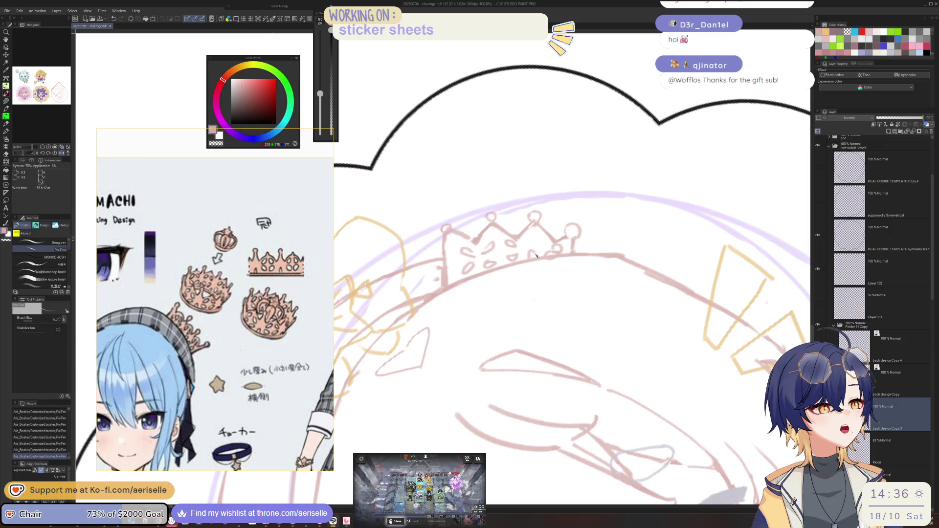
scroll(512, 245, down, 5)
scroll(512, 245, up, 5)
key(ctrl+z)
key(ctrl+z)
key(ctrl+z)
key(ctrl+z)
key(ctrl+z)
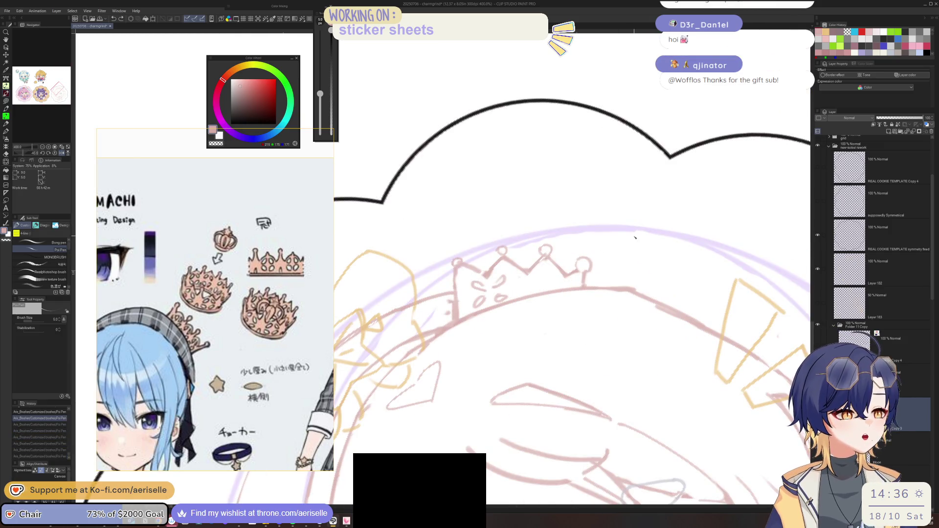
key(ctrl+z)
key(ctrl+z)
Step back to an earlier crown state and add a short stroke near the crown
key(ctrl+z)
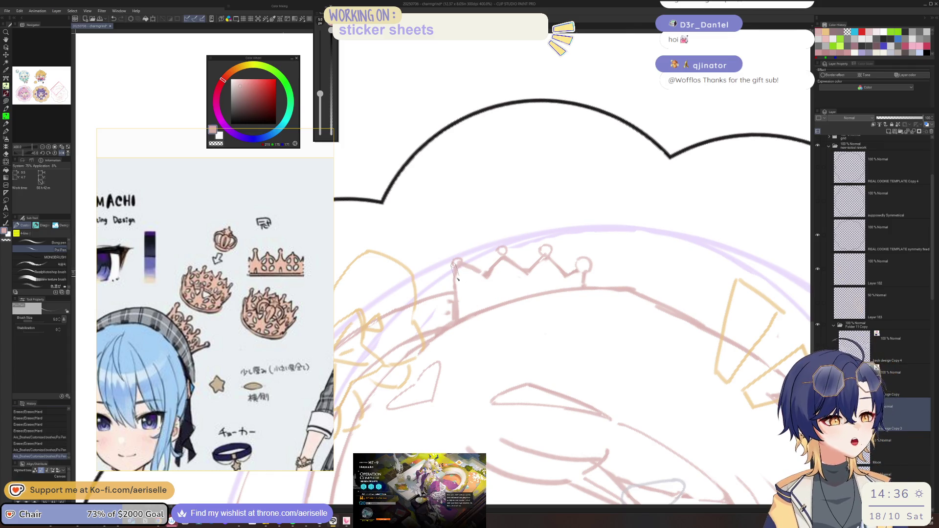
Erase and touch up parts of the crown line while rotating the canvas
key(e)
drag(456, 264, 458, 321)
click(454, 287)
key(p)
key(e)
mouse_move(454, 289)
mouse_down()
mouse_move(462, 318)
mouse_move(523, 274)
mouse_move(473, 306)
mouse_up()
key(p)
key(minus)
key(ctrl+z)
key(e)
key(p)
key(equal)
key(equal)
drag(571, 277, 582, 306)
key(ctrl+z)
key(ctrl+z)
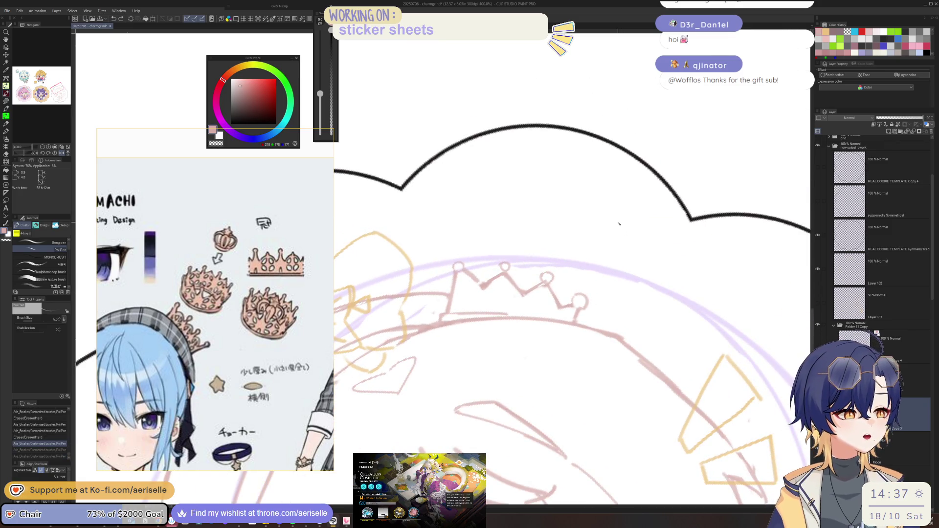
Erase a bit of the crown sketch, then zoom out and reset the rotation
key(minus)
key(e)
mouse_move(465, 269)
mouse_down()
mouse_move(481, 263)
mouse_move(493, 274)
mouse_move(501, 263)
mouse_move(540, 258)
mouse_move(574, 273)
mouse_move(544, 261)
mouse_up()
key(p)
key(e)
key(p)
key(ctrl+minus)
key(ctrl+minus)
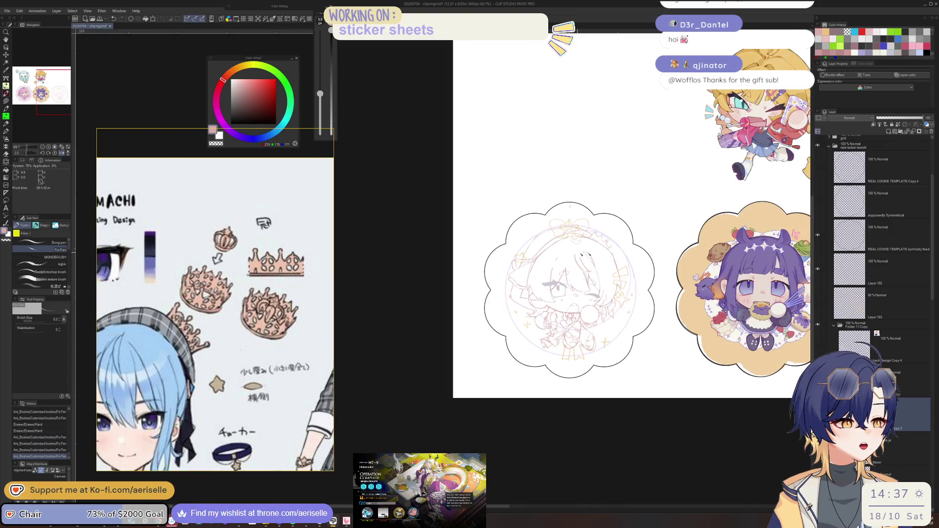
key(ctrl+plus)
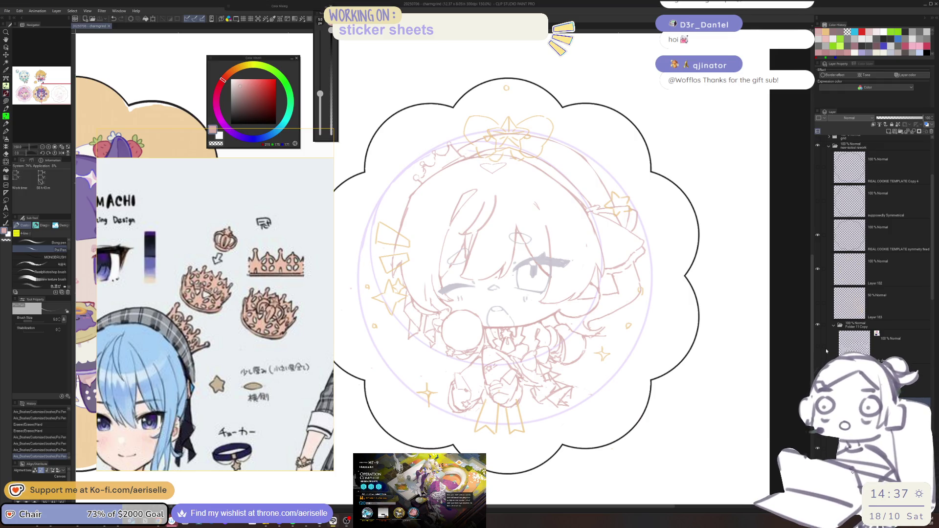
scroll(529, 286, right, 3)
mouse_move(578, 307)
mouse_down()
mouse_move(589, 340)
mouse_move(605, 324)
mouse_up()
key(ctrl+z)
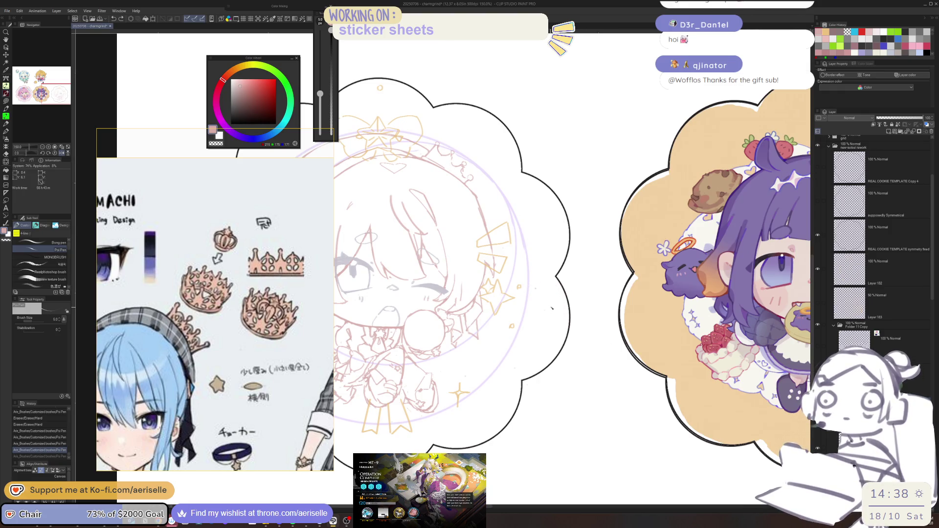
scroll(553, 307, up, 3)
key(ctrl+z)
drag(546, 330, 563, 386)
drag(565, 286, 609, 413)
drag(594, 272, 631, 396)
drag(626, 266, 667, 403)
scroll(617, 398, down, 3)
key(ctrl+z)
key(ctrl+z)
key(ctrl+z)
key(ctrl+z)
key(ctrl+z)
scroll(551, 228, up, 3)
drag(576, 247, 610, 216)
key(ctrl+z)
drag(585, 260, 680, 261)
drag(592, 256, 687, 259)
key(ctrl+z)
key(ctrl+z)
scroll(612, 269, down, 3)
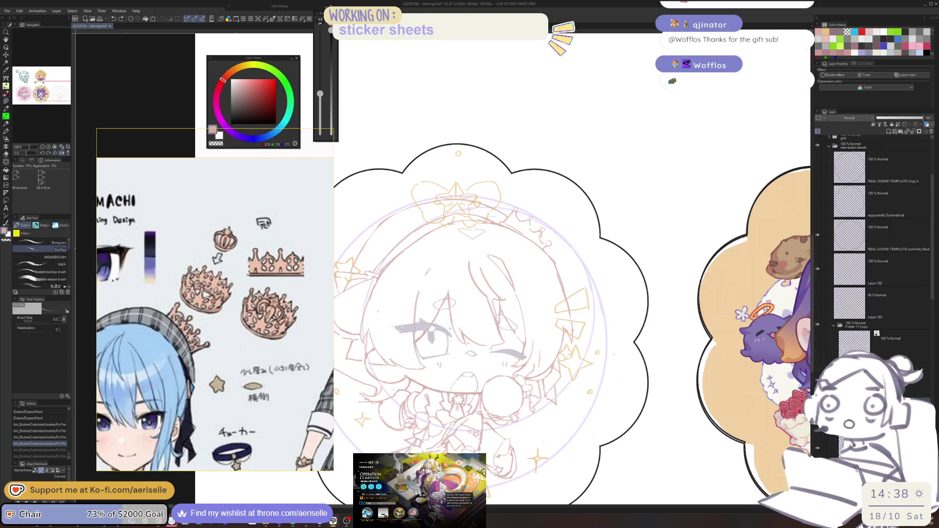
scroll(589, 202, up, 1)
drag(558, 228, 652, 193)
drag(580, 243, 653, 216)
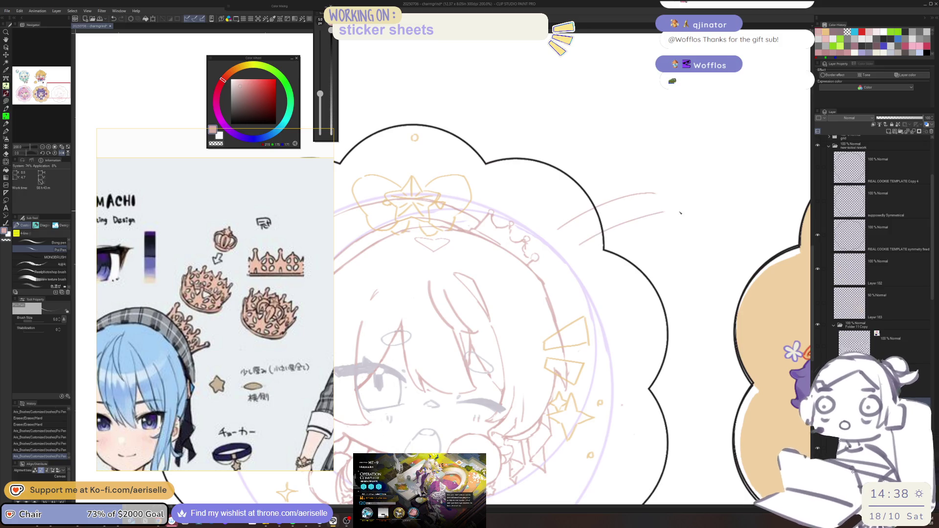
mouse_move(595, 240)
mouse_down()
mouse_move(672, 225)
mouse_move(659, 318)
mouse_up()
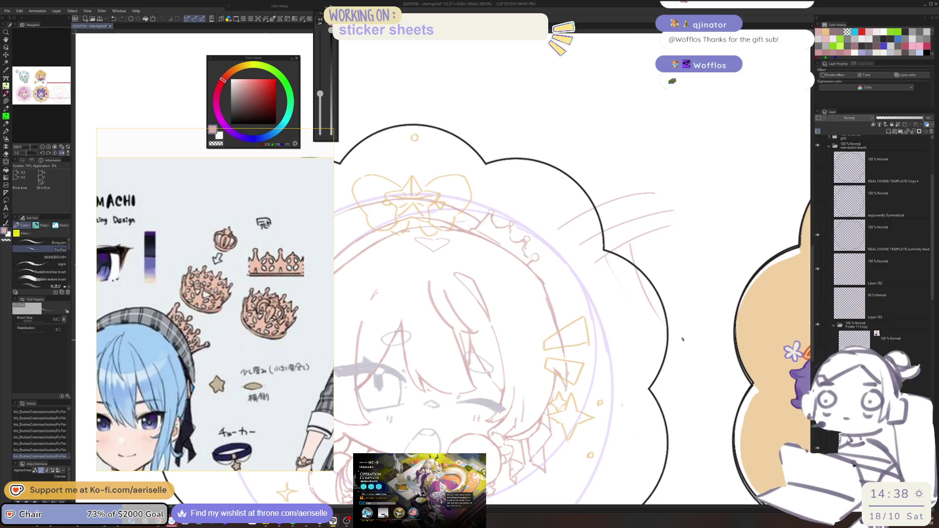
drag(633, 253, 708, 238)
drag(648, 276, 706, 265)
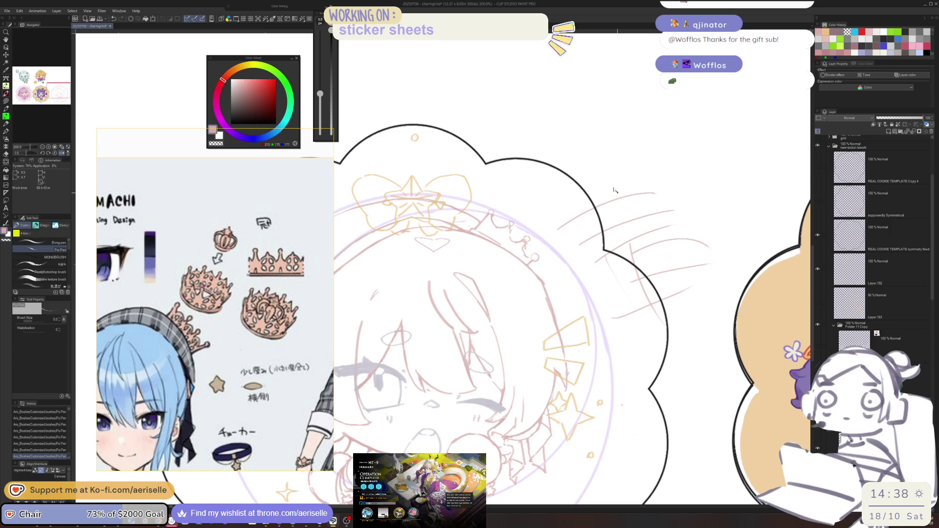
key(ctrl+z)
key(ctrl+z)
key(ctrl+z)
key(ctrl+z)
key(ctrl+z)
key(ctrl+z)
key(ctrl+z)
key(ctrl+z)
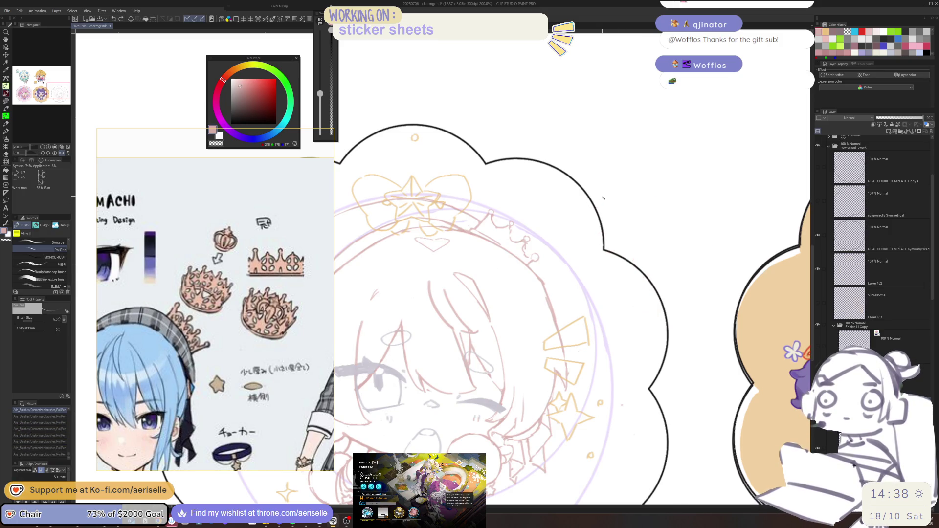
drag(605, 243, 674, 233)
drag(607, 282, 617, 273)
drag(634, 265, 725, 234)
key(ctrl+z)
key(ctrl+z)
key(ctrl+z)
key(ctrl+z)
scroll(612, 299, down, 2)
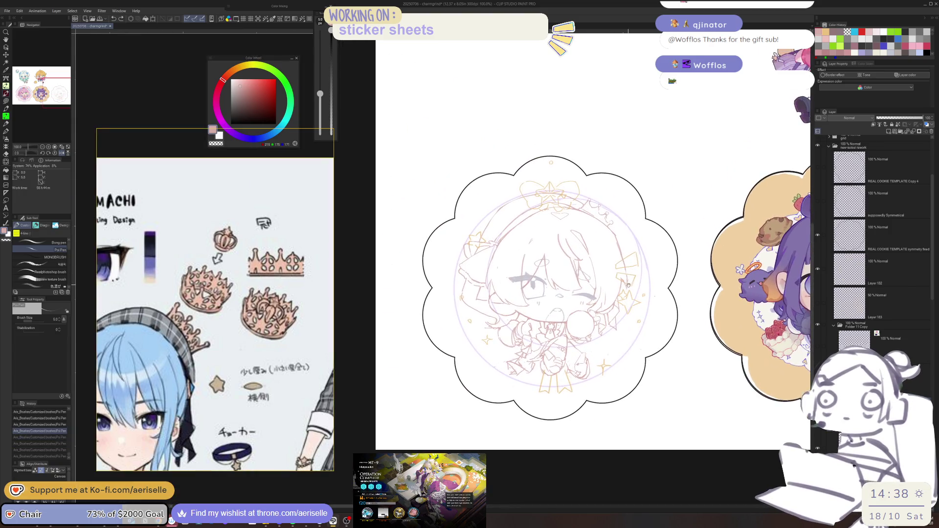
drag(613, 299, 612, 285)
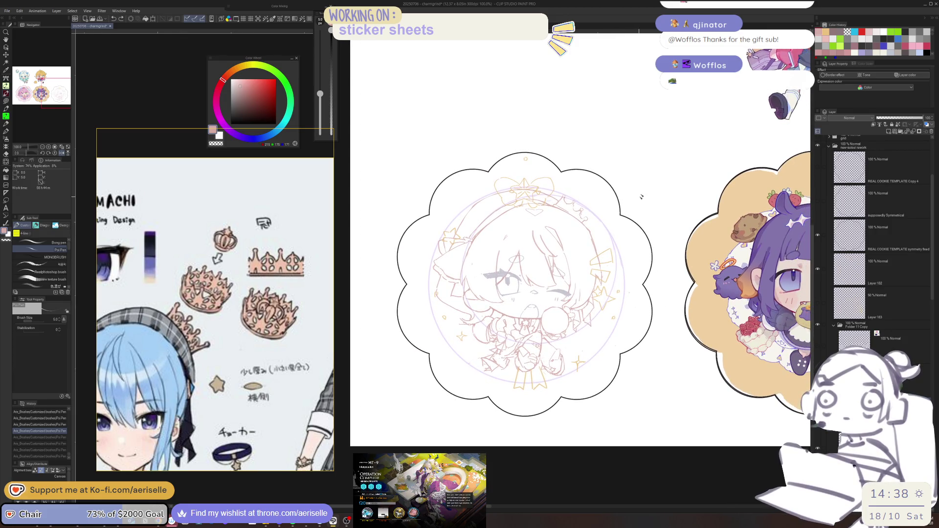
Redraw the pink line at the side of the head and add another short pink line
scroll(586, 234, up, 1)
scroll(586, 234, up, 3)
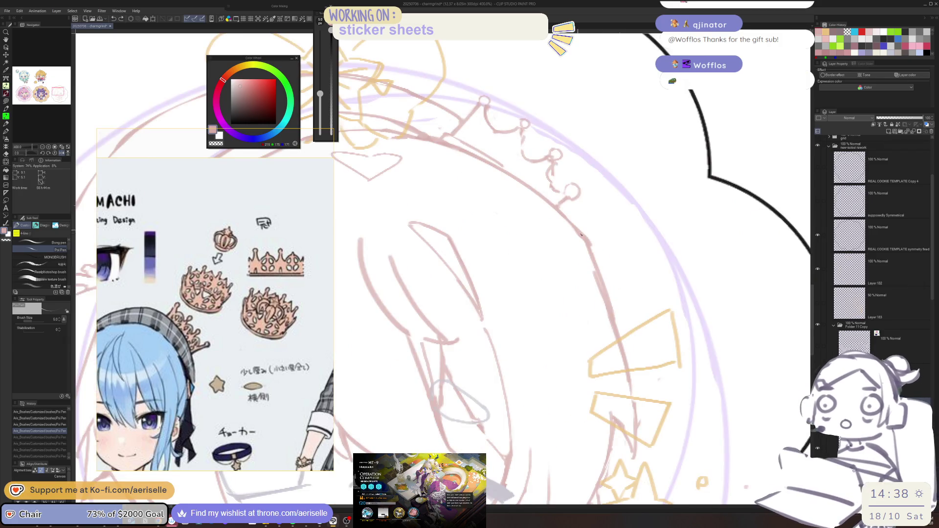
scroll(563, 256, down, 4)
scroll(502, 232, up, 4)
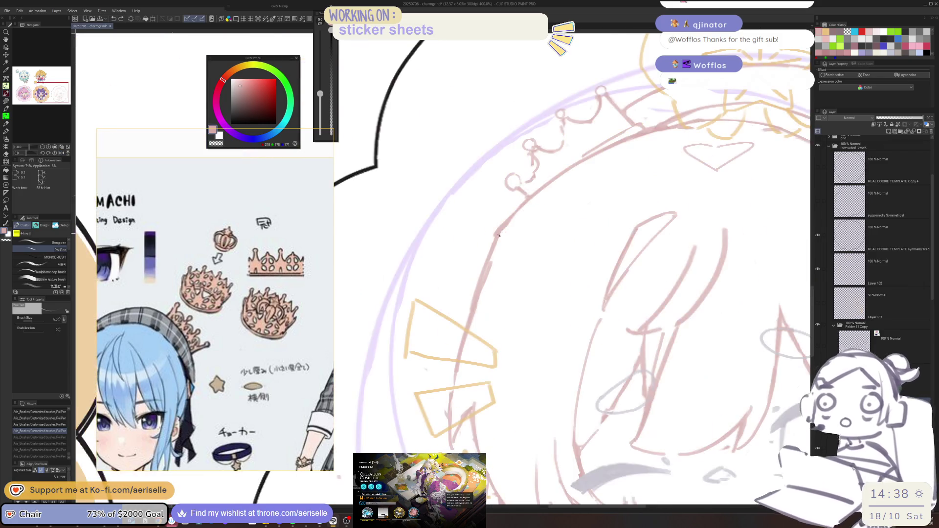
key(ctrl+y)
key(ctrl+y)
key(ctrl+y)
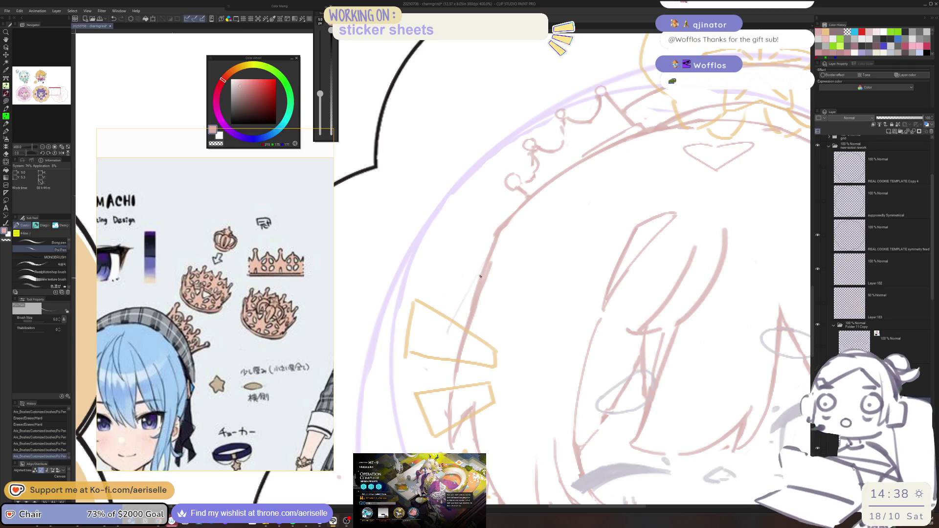
key(ctrl+z)
drag(488, 239, 472, 321)
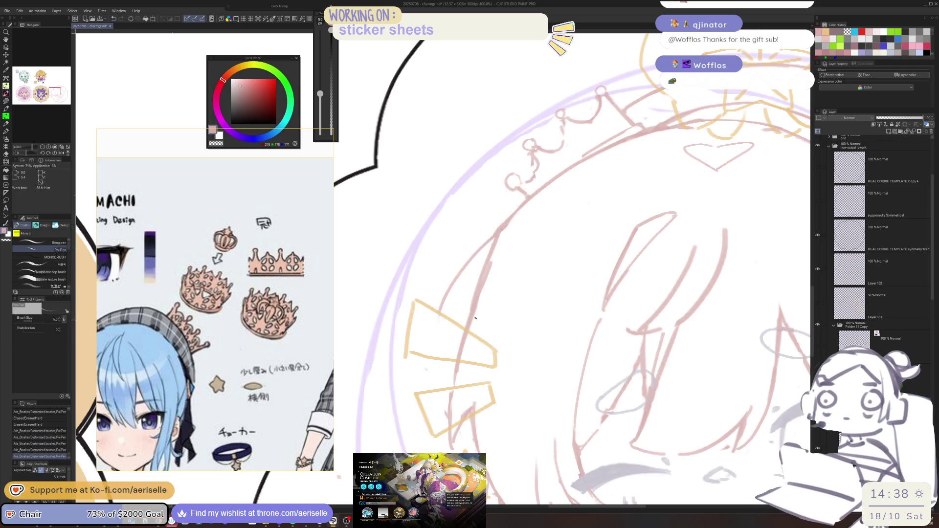
key(ctrl+z)
drag(491, 235, 472, 320)
drag(484, 283, 440, 342)
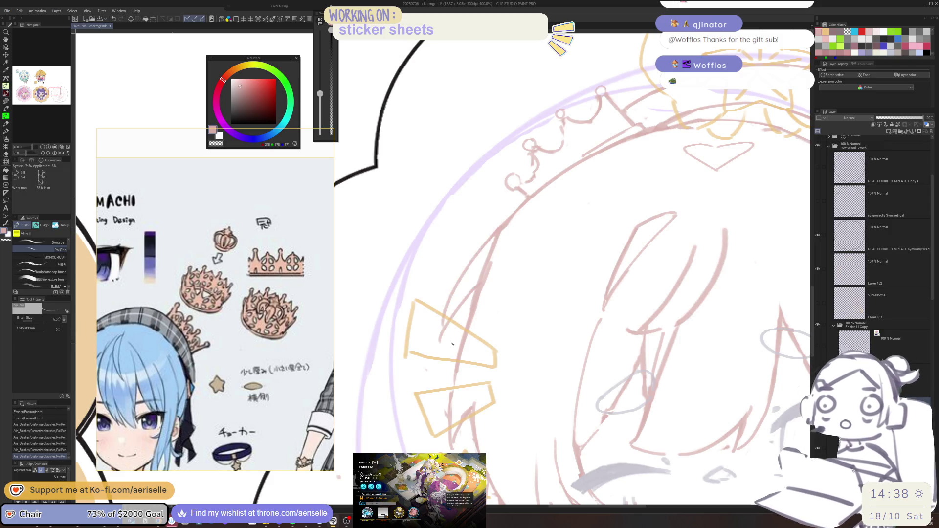
Erase stray pink lines beside the head with a smaller eraser
key(e)
mouse_move(499, 239)
mouse_down()
mouse_move(477, 276)
mouse_move(531, 210)
mouse_up()
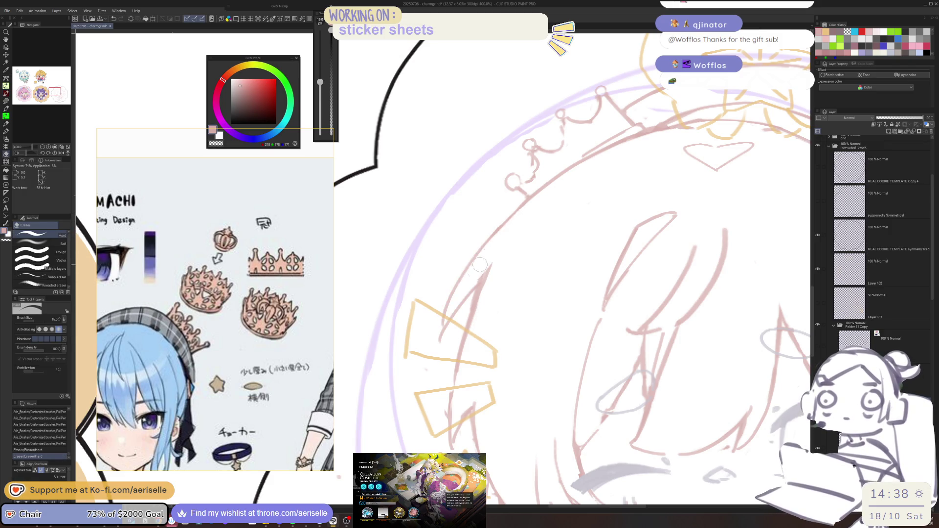
mouse_move(511, 242)
mouse_down()
mouse_move(474, 281)
mouse_move(497, 264)
mouse_move(483, 299)
mouse_up()
key(bracketleft)
key(bracketleft)
key(bracketleft)
scroll(560, 261, down, 5)
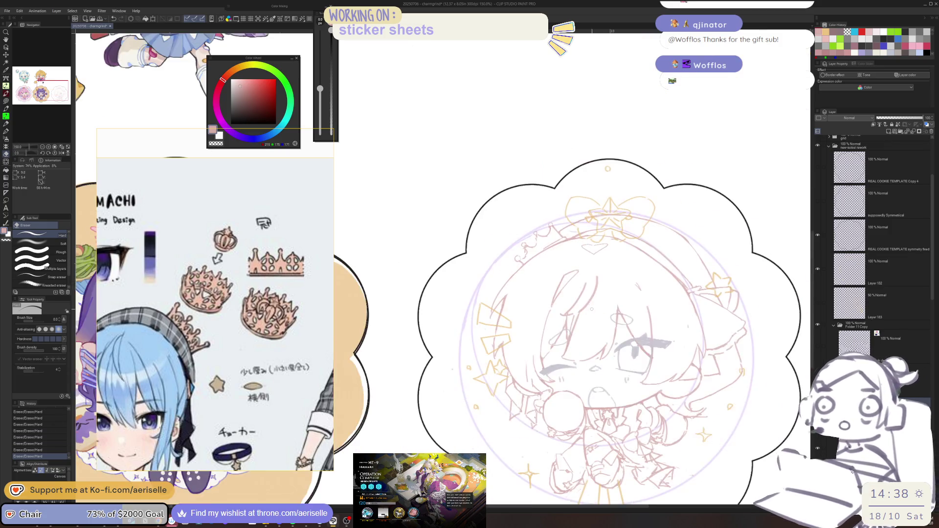
drag(560, 261, 568, 233)
Save the file with Ctrl+S
key(ctrl+s)
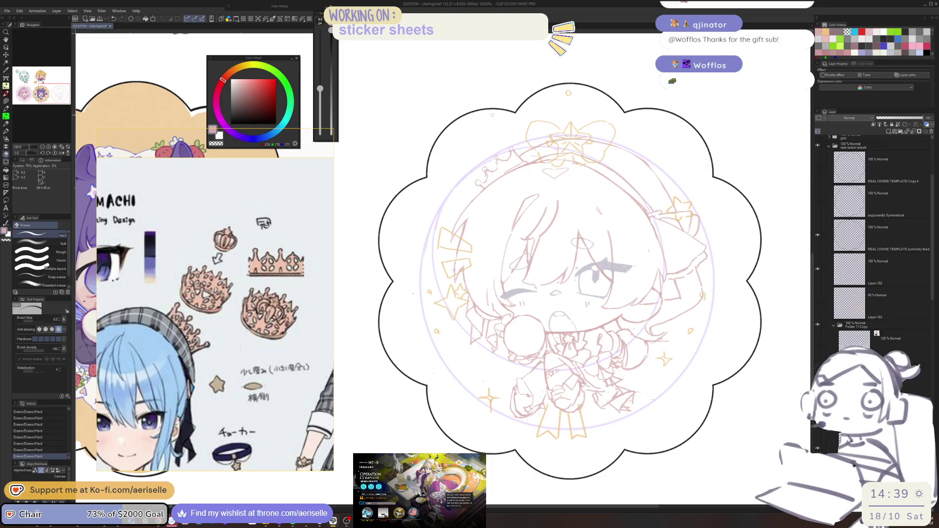
scroll(571, 327, up, 3)
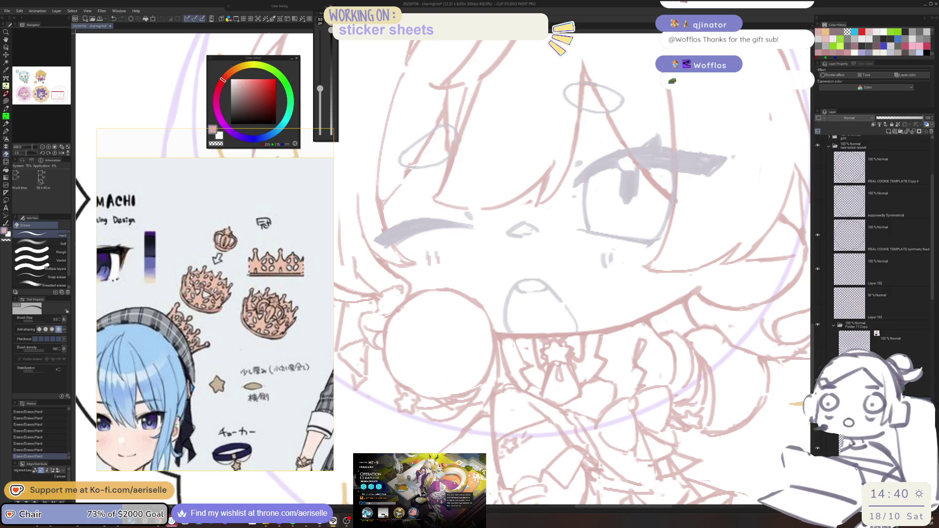
scroll(192, 261, down, 3)
scroll(229, 245, up, 3)
scroll(265, 232, up, 2)
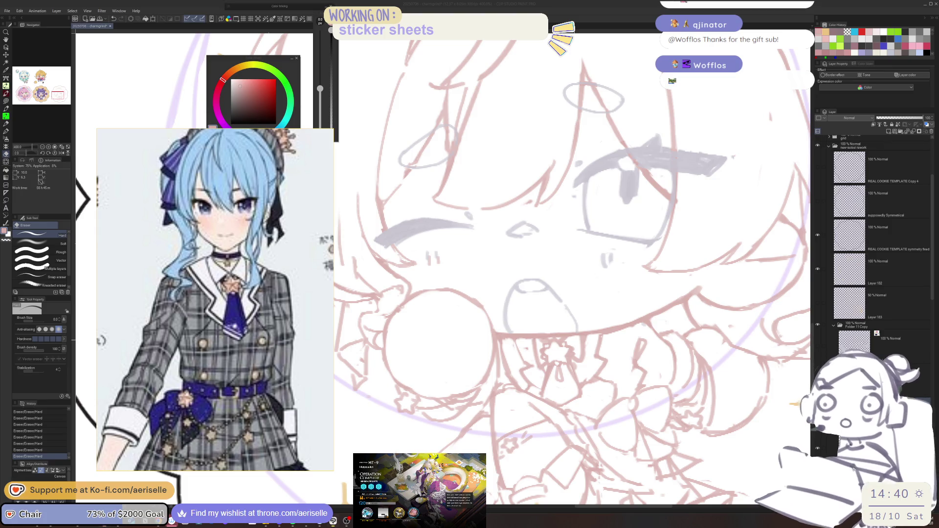
Touch up and erase small bits of line near the mouth
key(bracketleft)
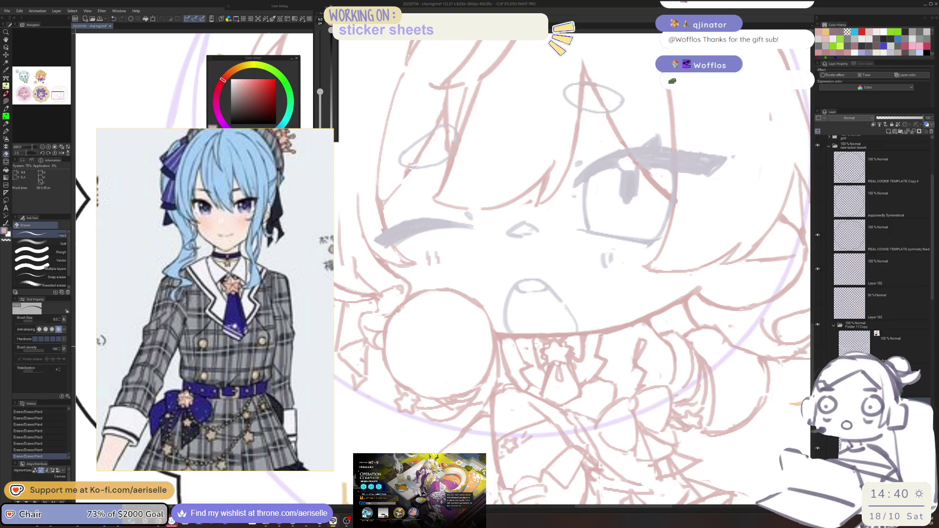
key(p)
mouse_move(530, 342)
mouse_down()
mouse_move(538, 364)
mouse_move(541, 341)
mouse_up()
key(e)
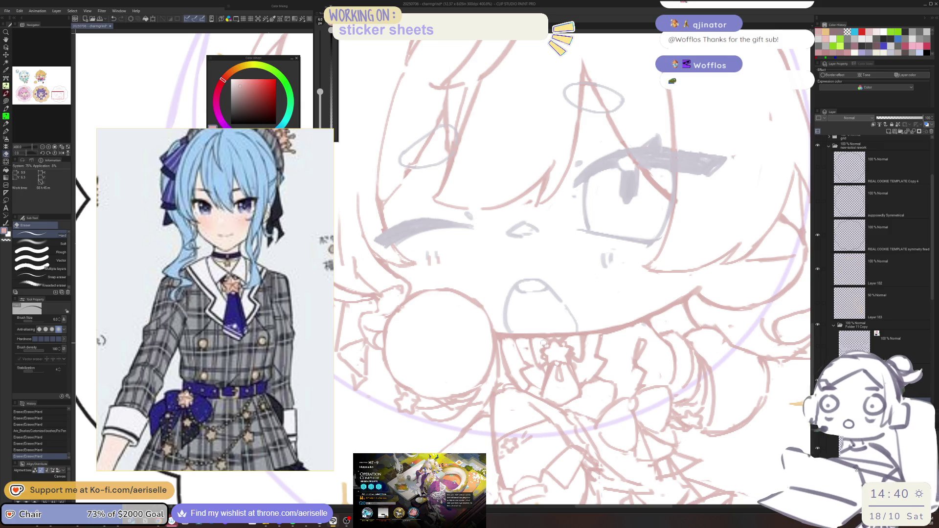
drag(542, 348, 537, 351)
key(p)
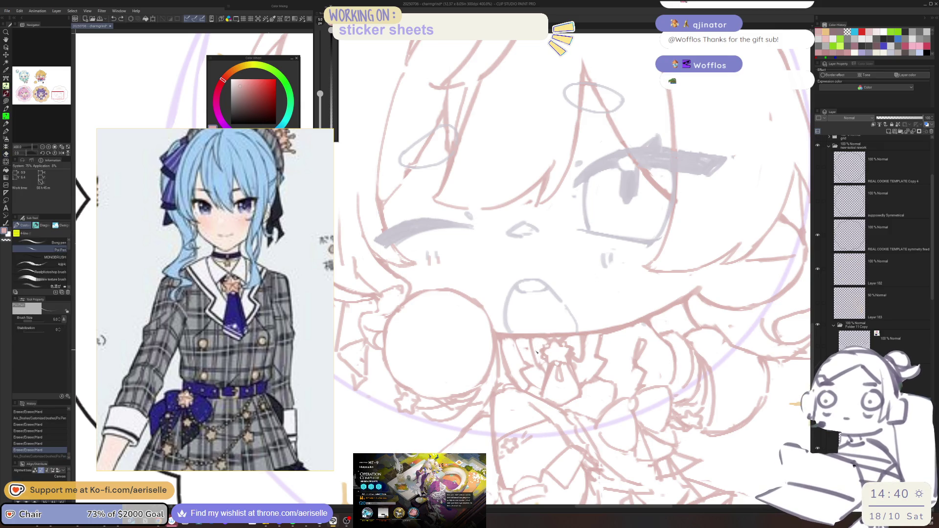
Erase a mark near the collar and redraw a mouth line, checking in mirrored view
key(e)
mouse_move(582, 360)
mouse_down()
mouse_move(568, 343)
mouse_move(590, 334)
mouse_up()
key(p)
key(e)
key(p)
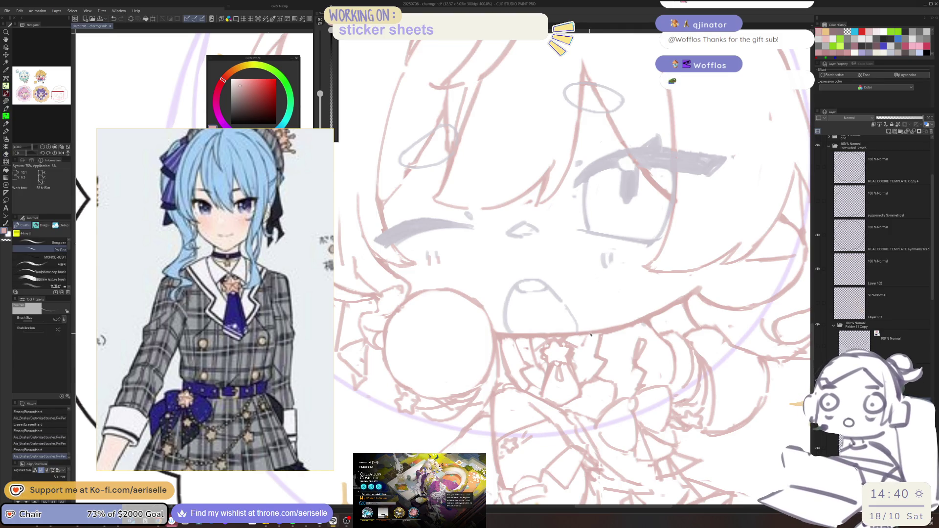
key(h)
key(e)
key(p)
mouse_move(555, 334)
mouse_down()
mouse_move(540, 329)
mouse_move(499, 348)
mouse_move(504, 323)
mouse_up()
key(h)
Add a small stroke near the mouth
key(e)
key(p)
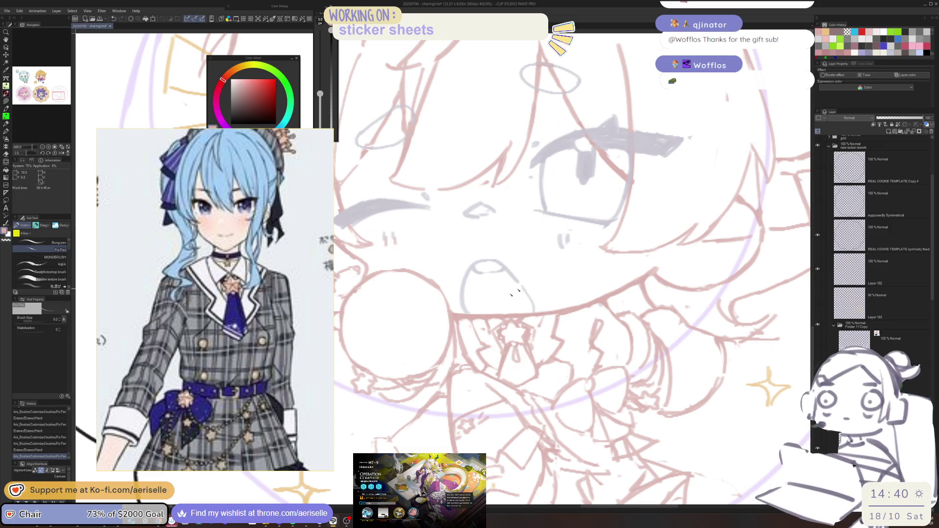
key(e)
mouse_move(486, 347)
mouse_down()
mouse_move(474, 322)
mouse_move(484, 337)
mouse_move(481, 329)
mouse_up()
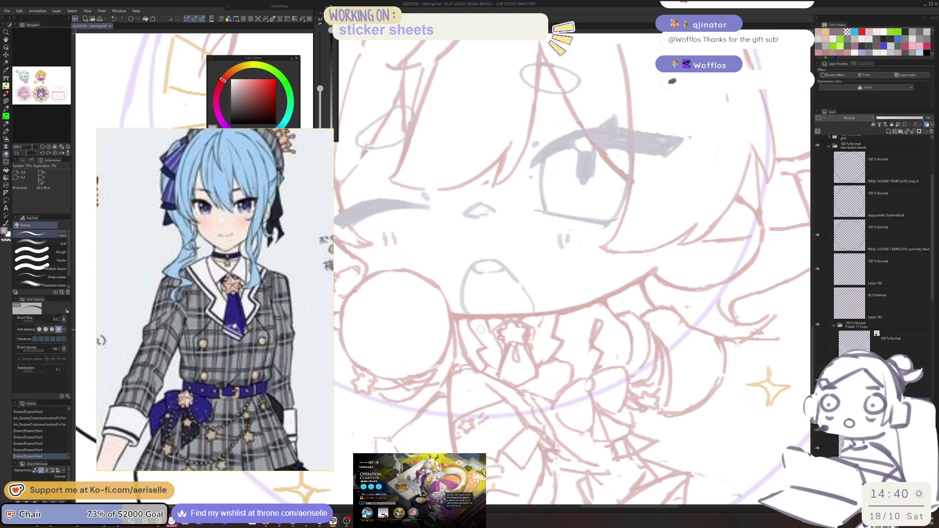
key(p)
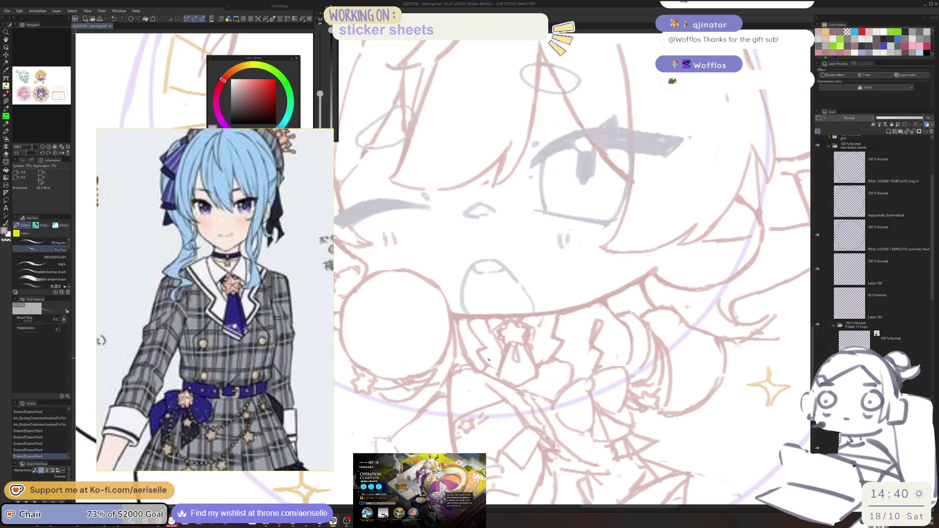
Add small strokes at the collar and shrink the eraser
key(e)
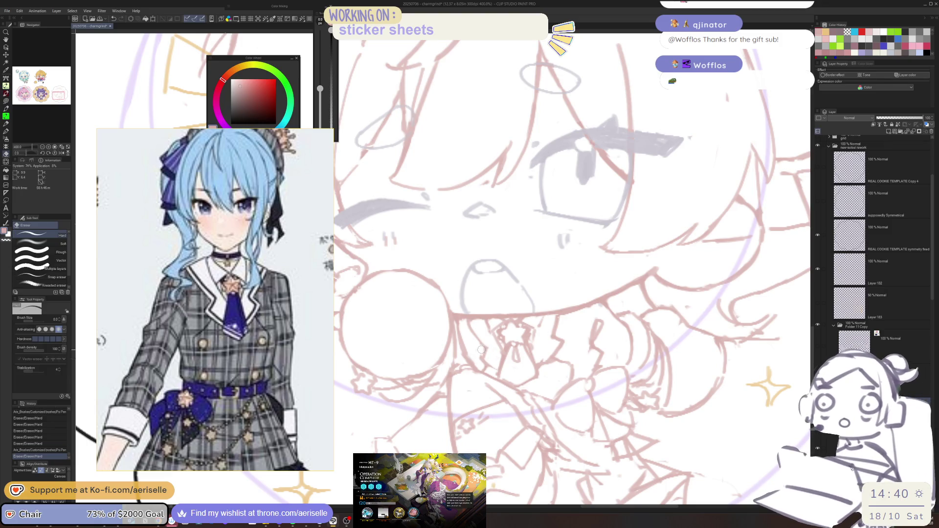
key(p)
mouse_move(551, 333)
mouse_down()
mouse_move(559, 352)
mouse_move(548, 364)
mouse_up()
key(e)
key(bracketleft)
key(p)
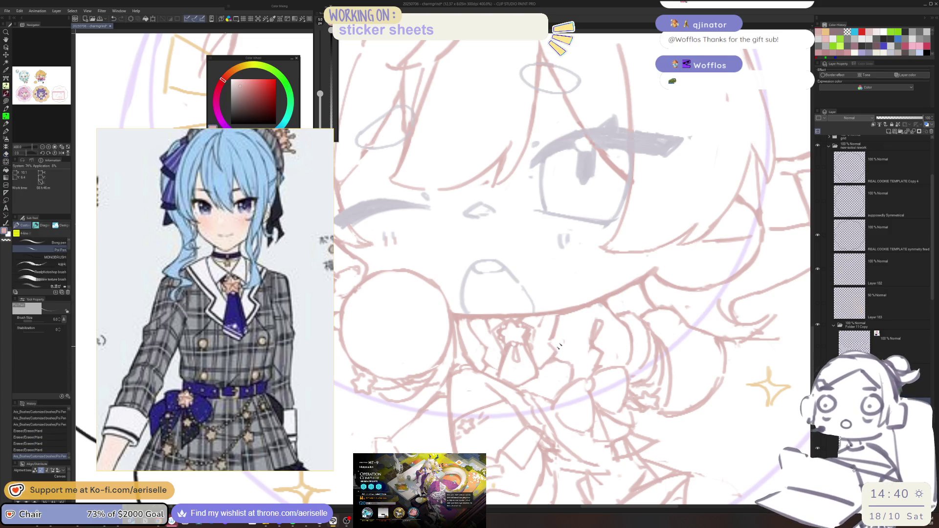
drag(545, 304, 546, 308)
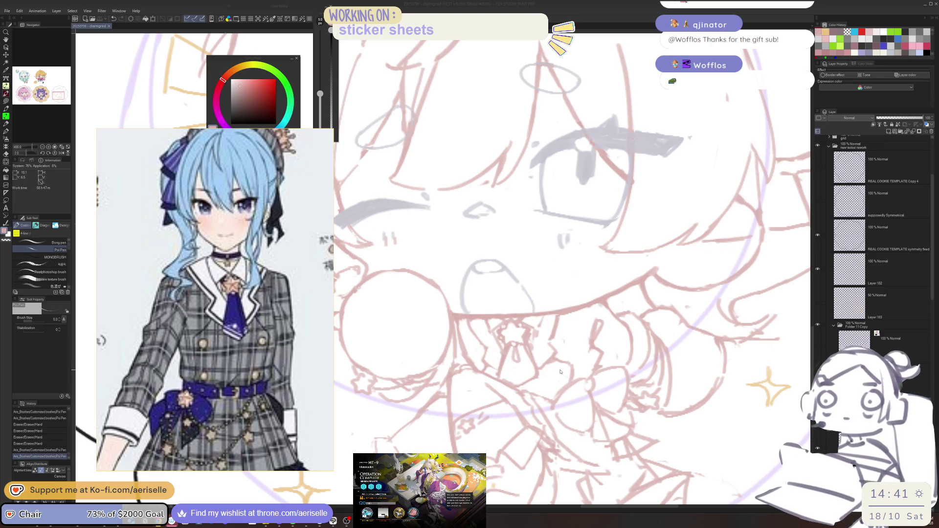
Add small pen strokes near the collar and beside the mouth
drag(561, 371, 561, 371)
mouse_move(487, 374)
mouse_down()
mouse_move(505, 358)
mouse_move(462, 342)
mouse_move(477, 363)
mouse_up()
key(e)
key(p)
drag(467, 324, 470, 330)
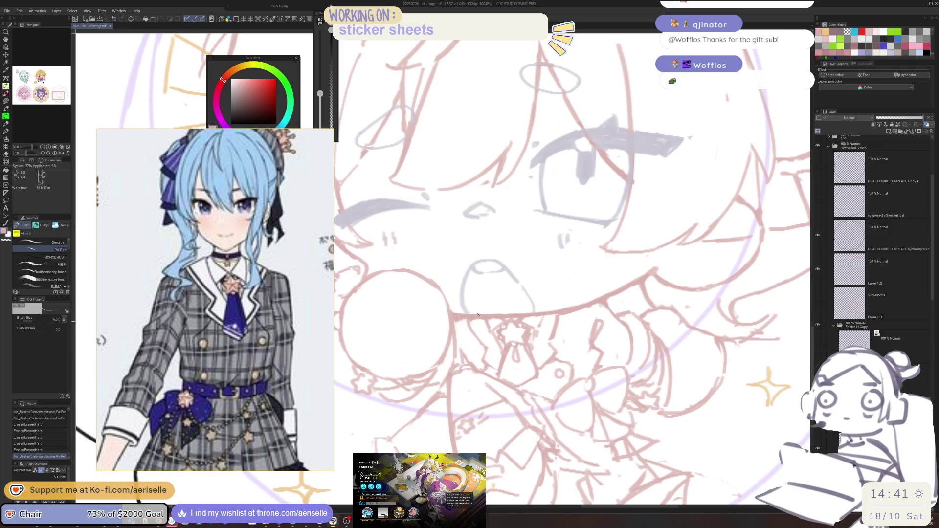
scroll(678, 252, down, 5)
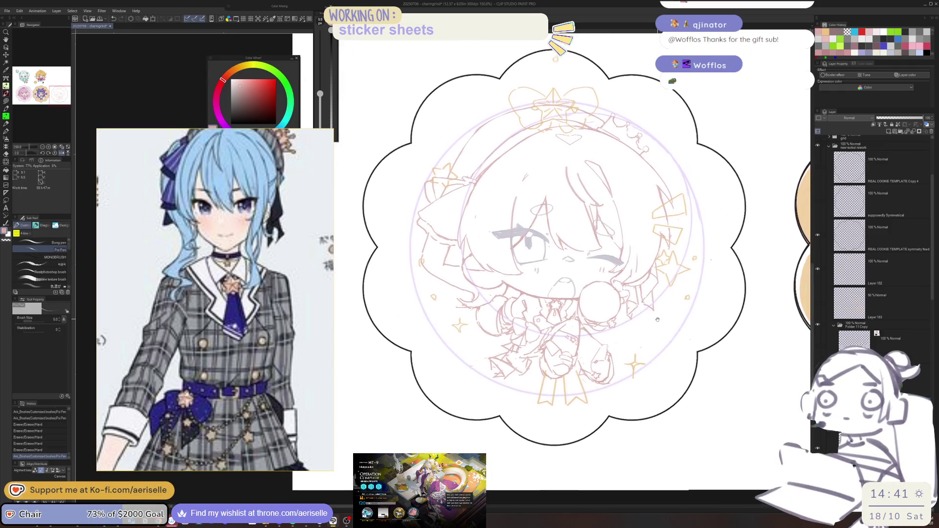
scroll(516, 337, up, 5)
Erase a small stray mark near the mouth and return to the Poi Pen
key(e)
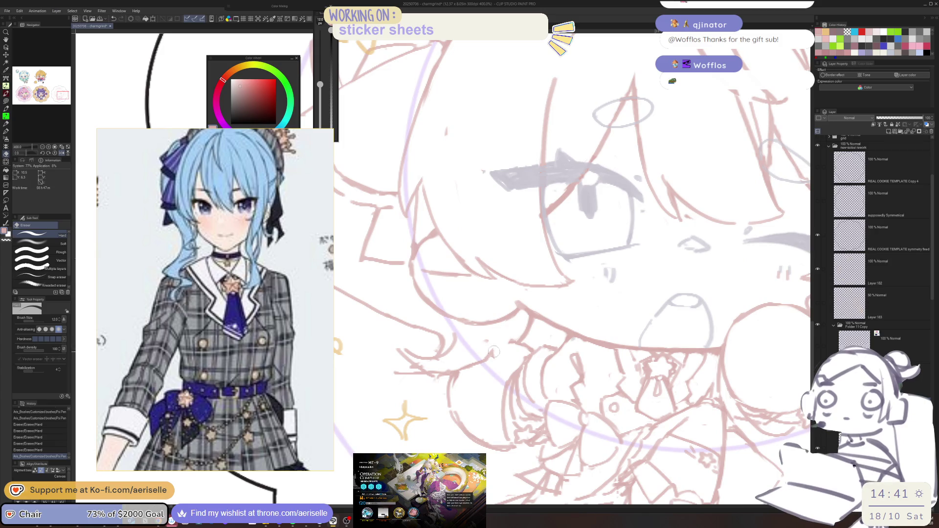
click(510, 339)
key(p)
scroll(510, 352, down, 5)
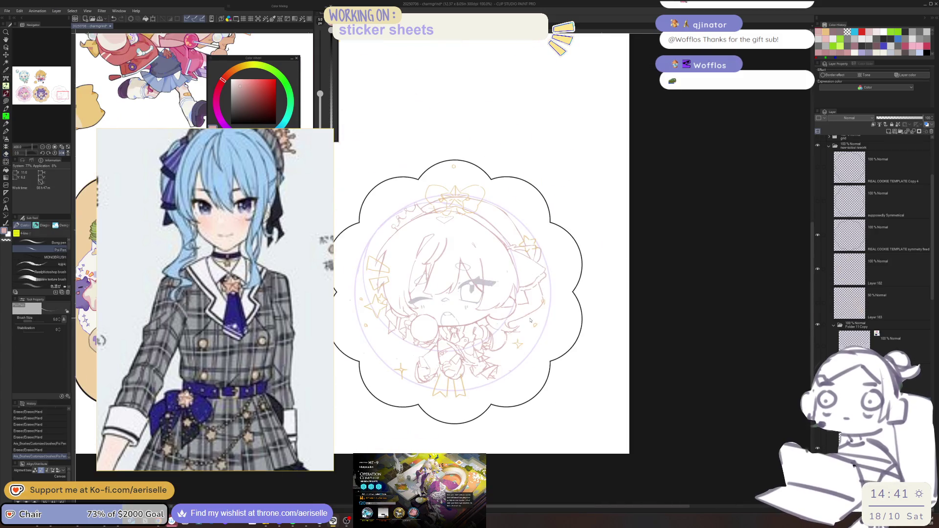
scroll(645, 298, up, 1)
scroll(704, 316, up, 1)
scroll(685, 288, up, 1)
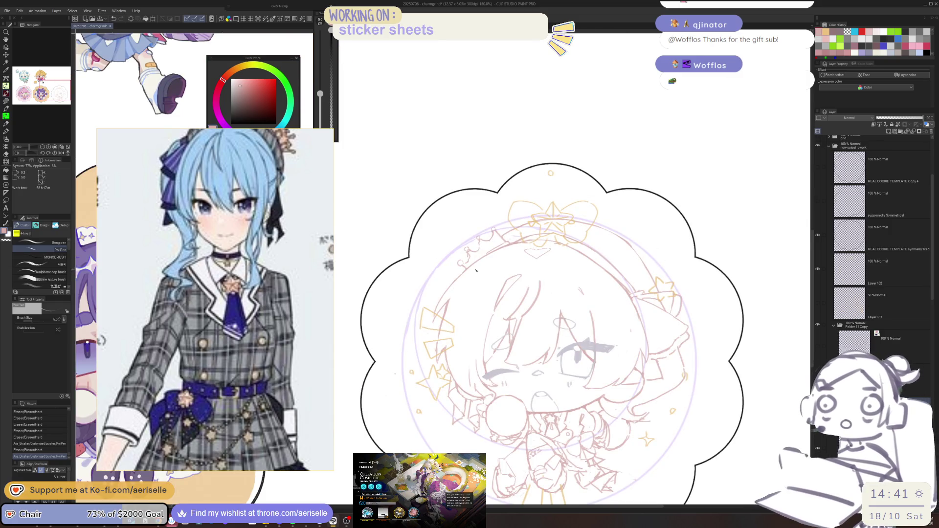
Draw a diagonal stroke near the crown, undoing and redrawing it until it sits right
drag(464, 281, 481, 270)
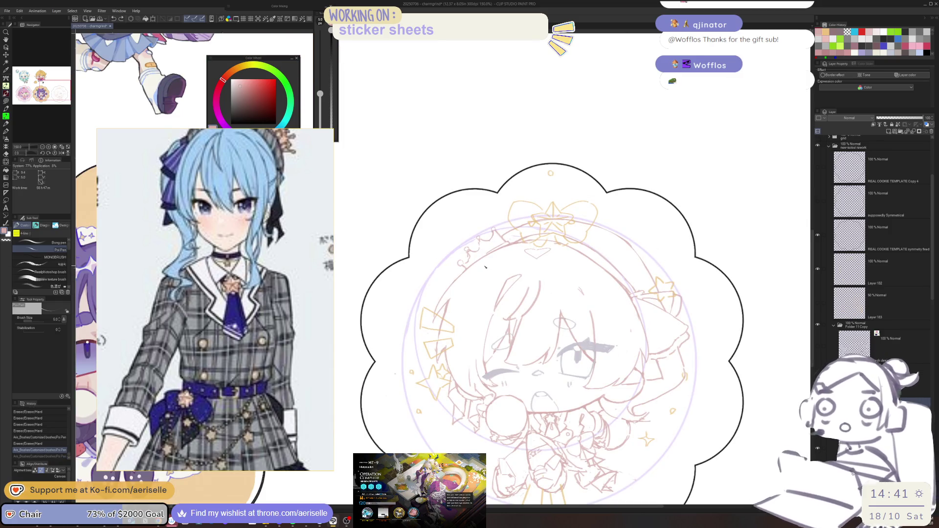
scroll(486, 264, up, 1)
scroll(488, 262, up, 2)
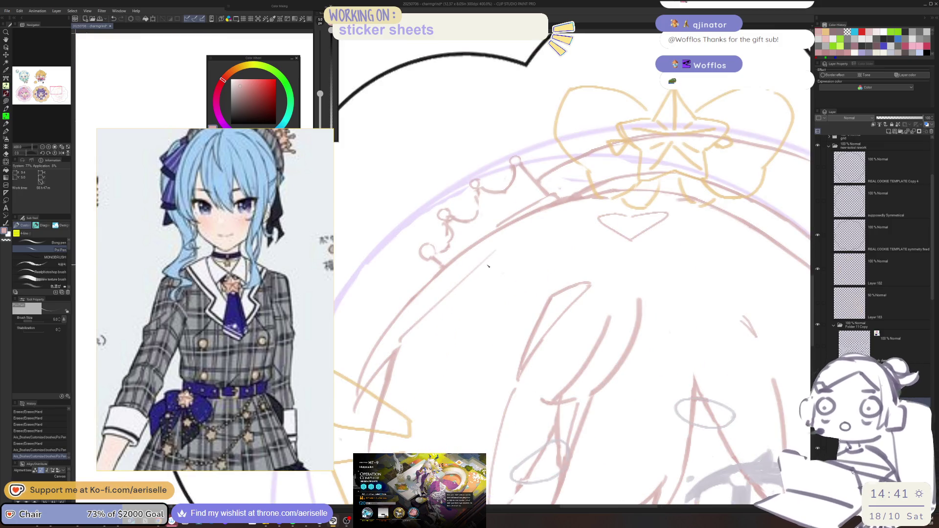
drag(491, 261, 437, 303)
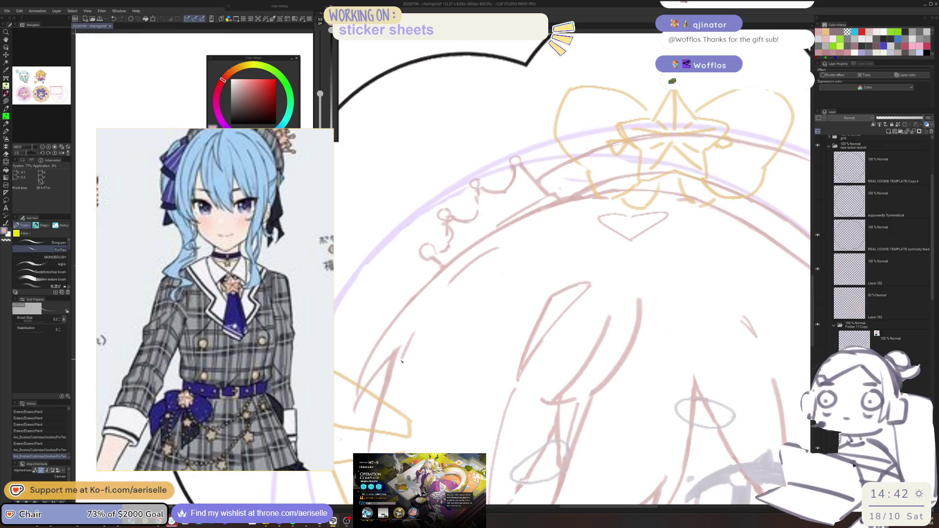
key(ctrl+z)
drag(491, 260, 435, 313)
key(ctrl+z)
drag(491, 260, 435, 315)
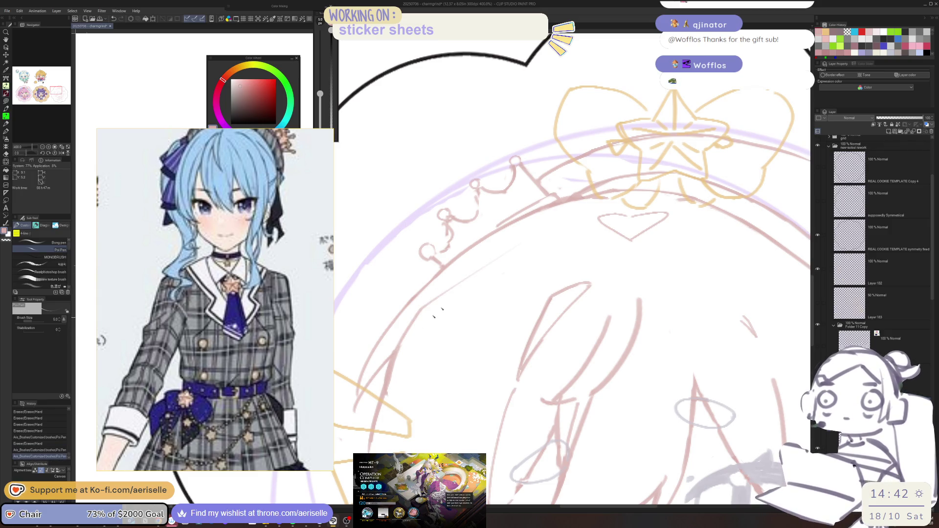
Try several more long strokes across the head, undoing each unsatisfying attempt
mouse_move(512, 240)
mouse_down()
mouse_move(408, 340)
mouse_move(450, 335)
mouse_up()
key(ctrl+z)
drag(487, 277, 406, 342)
key(ctrl+z)
drag(499, 247, 393, 374)
key(ctrl+z)
drag(481, 261, 406, 332)
key(ctrl+z)
Zoom out to the whole sticker, nudge the view left, and undo a trial mark
key(ctrl+alt+0)
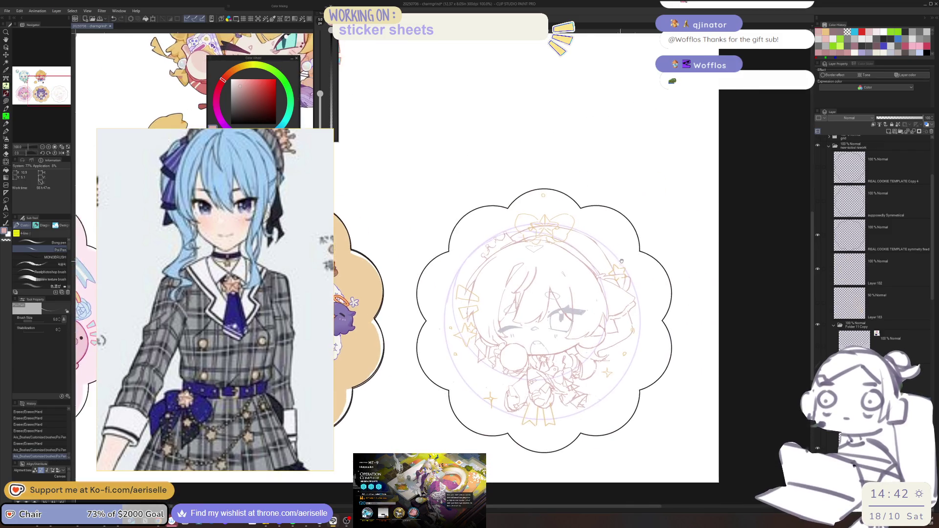
drag(620, 262, 605, 253)
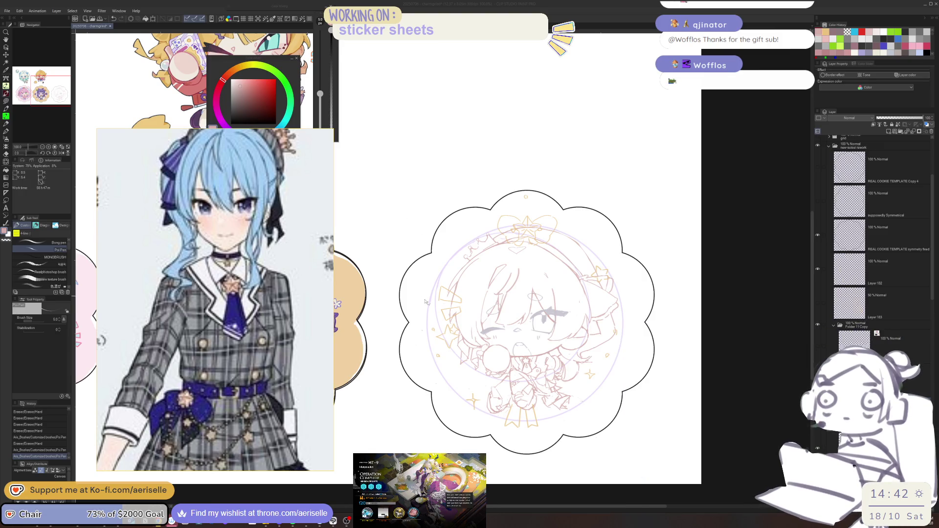
scroll(466, 277, up, 2)
scroll(474, 261, up, 1)
click(478, 254)
key(ctrl+z)
key(ctrl+z)
Mirror the canvas horizontally and add a pen stroke at the upper right of the head
key(h)
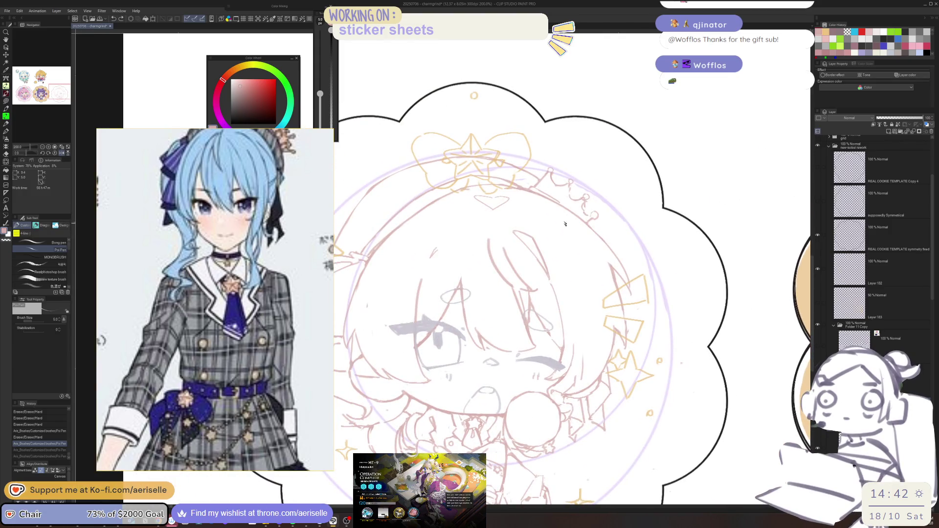
mouse_move(570, 213)
mouse_down()
mouse_move(617, 254)
mouse_move(629, 289)
mouse_move(613, 264)
mouse_move(627, 249)
mouse_up()
key(e)
scroll(626, 249, down, 3)
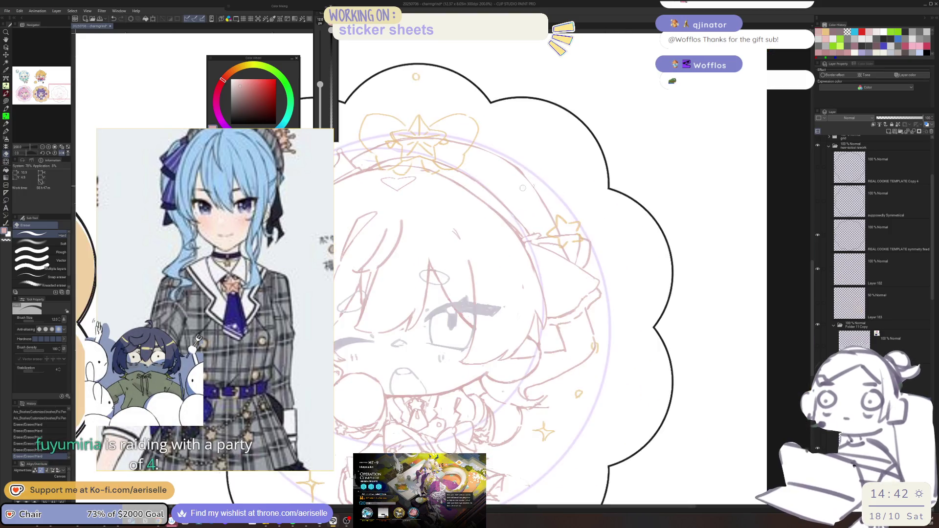
scroll(475, 216, up, 5)
key(p)
Add short strokes to the left side of the hair and erase stray marks with a smaller eraser
drag(467, 222, 430, 294)
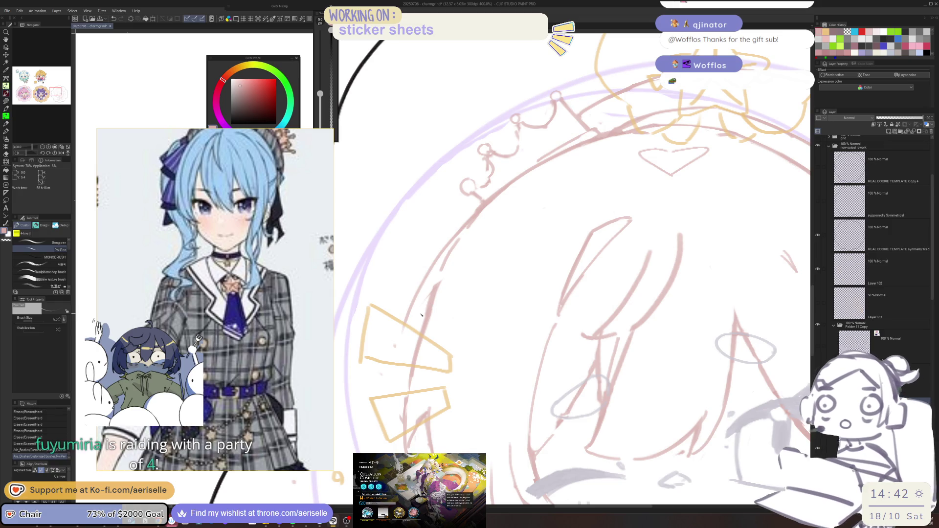
mouse_move(409, 330)
mouse_down()
mouse_move(395, 353)
mouse_move(409, 340)
mouse_up()
key(e)
mouse_move(437, 286)
mouse_down()
mouse_move(424, 308)
mouse_move(436, 307)
mouse_up()
key(bracketleft)
key(bracketleft)
key(p)
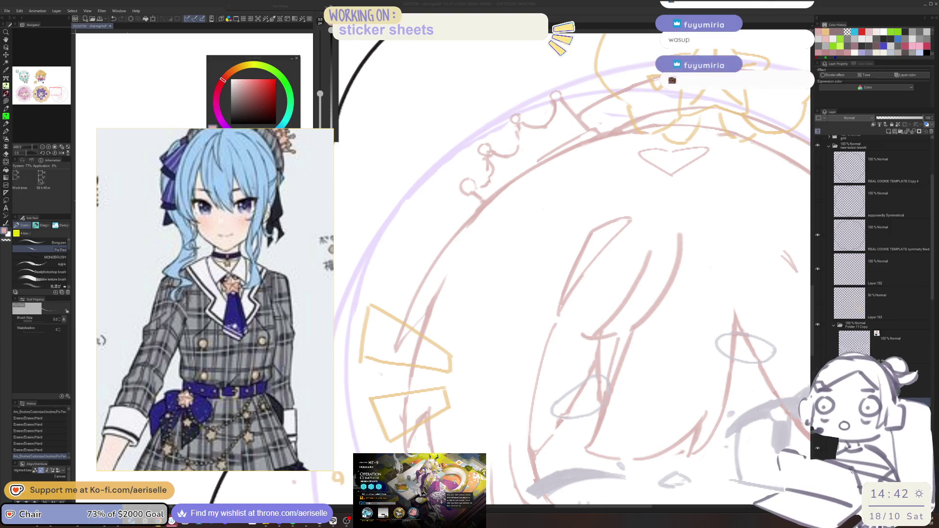
drag(425, 313, 412, 332)
Draw two new hair strands under the crown, undo them, and redraw both
scroll(570, 237, down, 5)
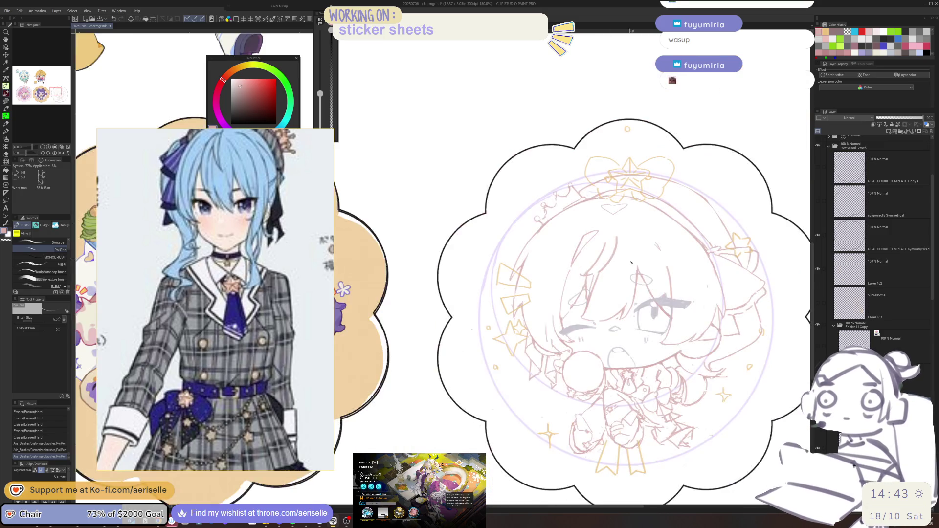
scroll(489, 283, up, 1)
scroll(484, 289, up, 1)
scroll(476, 297, up, 3)
drag(493, 269, 466, 317)
drag(626, 174, 509, 250)
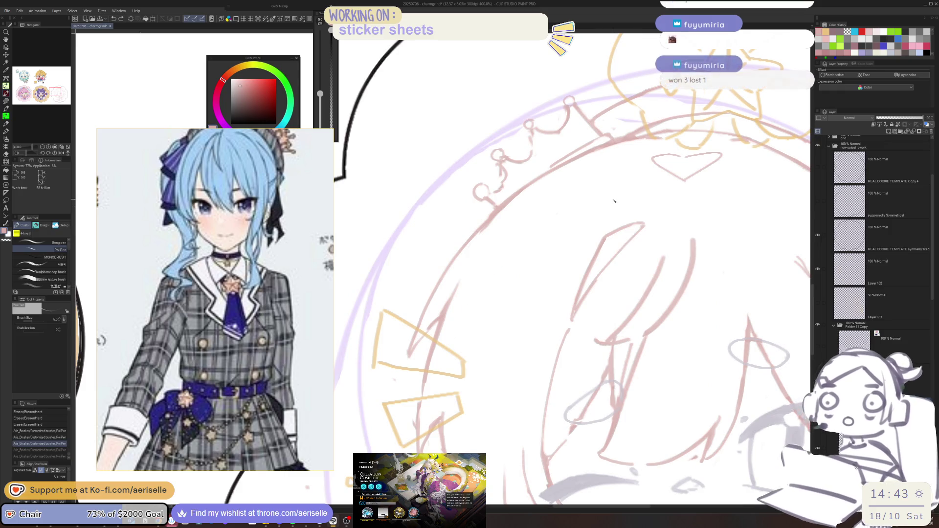
key(ctrl+z)
key(ctrl+z)
drag(660, 180, 486, 345)
drag(605, 201, 510, 289)
Retry hair strokes until several strands sweep down-left from the crown
drag(630, 172, 472, 348)
drag(620, 239, 494, 350)
key(ctrl+z)
key(ctrl+z)
drag(637, 184, 483, 362)
key(ctrl+z)
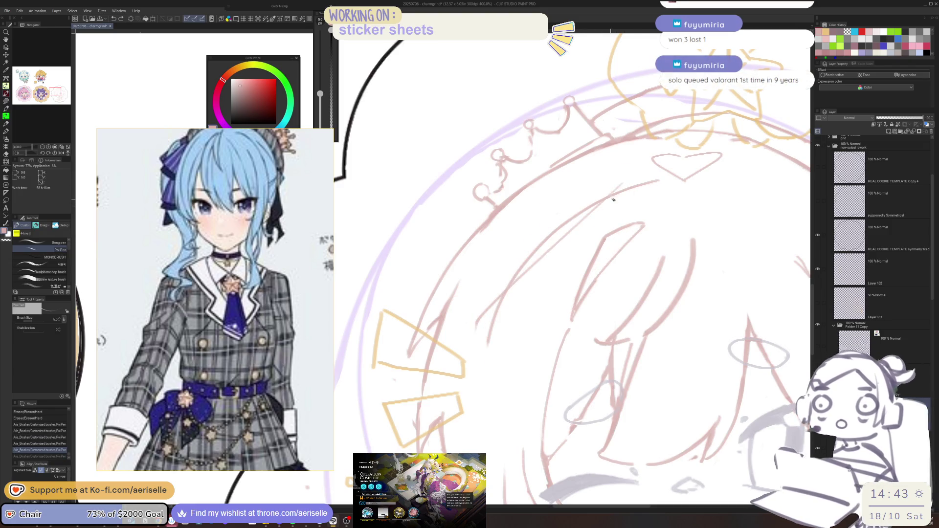
key(ctrl+z)
key(ctrl+z)
drag(633, 181, 503, 299)
key(ctrl+z)
drag(611, 186, 506, 266)
mouse_move(638, 185)
mouse_down()
mouse_move(477, 309)
mouse_move(494, 295)
mouse_up()
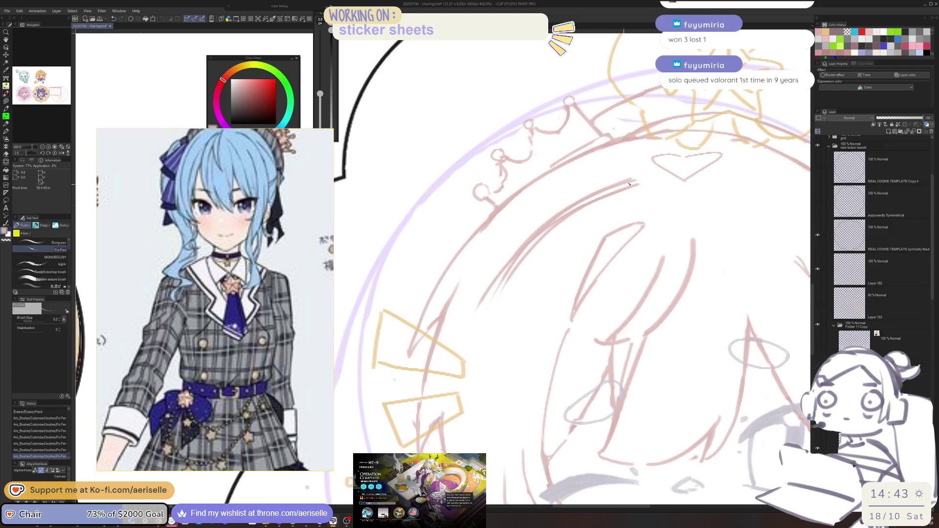
Draw long pink arcs across the top of the hair, undoing the latest extra strokes
drag(622, 187, 671, 358)
mouse_move(611, 131)
mouse_down()
mouse_move(462, 226)
mouse_move(443, 288)
mouse_up()
drag(594, 109, 423, 294)
drag(646, 196, 440, 316)
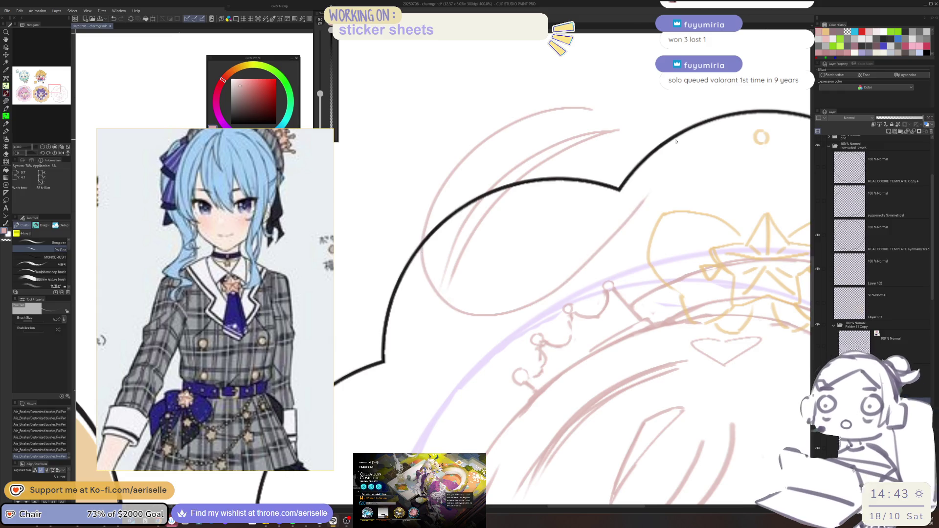
key(ctrl+z)
key(ctrl+z)
key(ctrl+z)
key(ctrl+z)
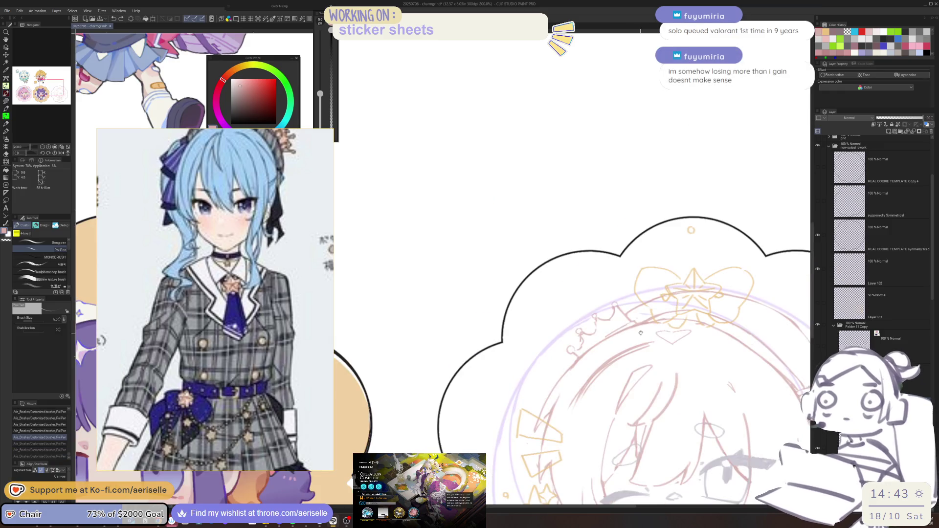
scroll(608, 241, down, 3)
key(e)
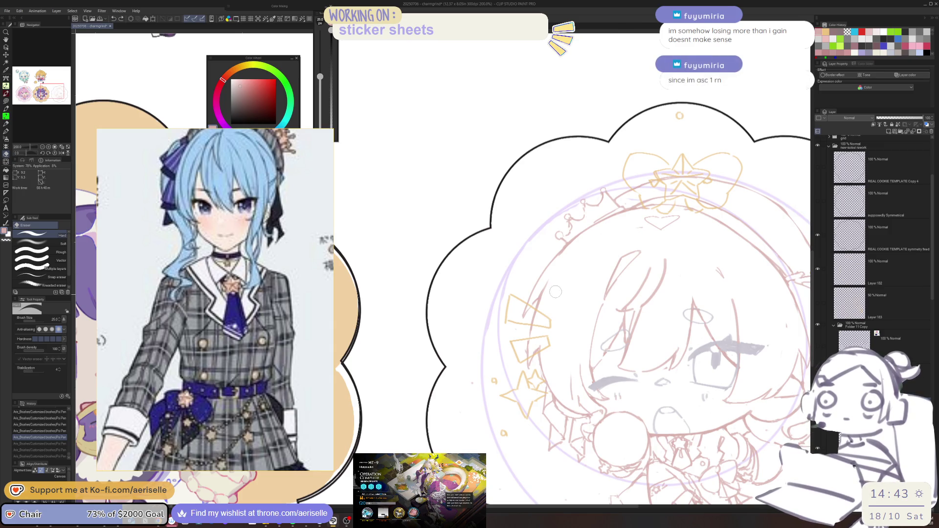
Erase stray marks near the upper head, save the sketch with Ctrl+S, and switch to Arknights
click(636, 228)
drag(635, 228, 560, 184)
key(ctrl+s)
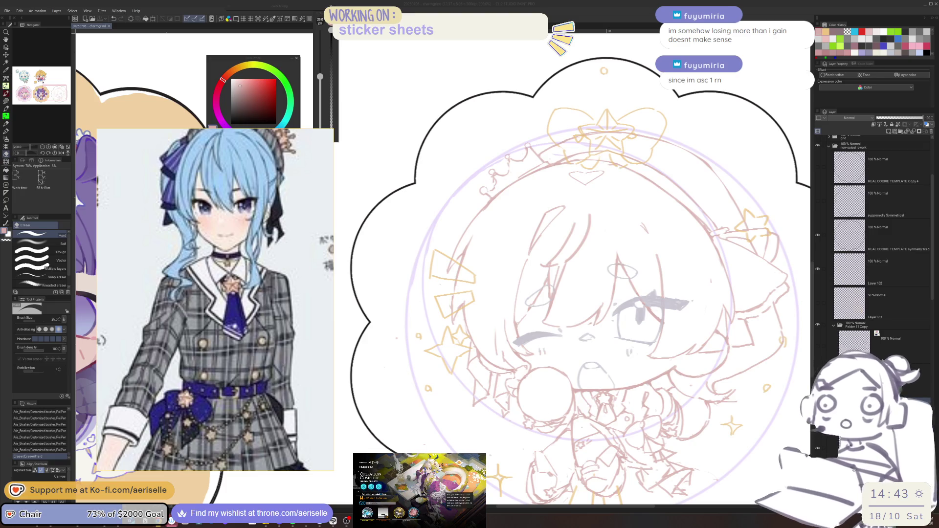
key(alt+Tab)
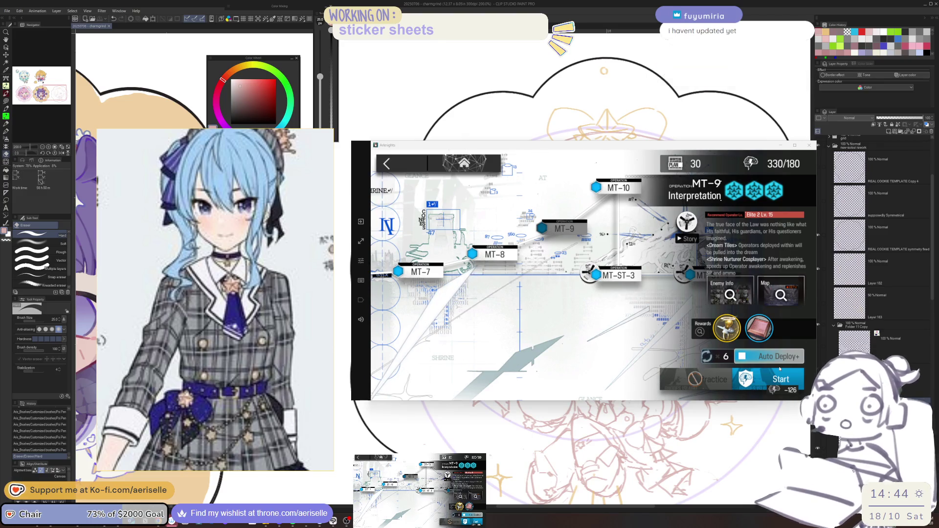
Start operation MT-9 and launch it with Mission Start on the squad screen
click(765, 380)
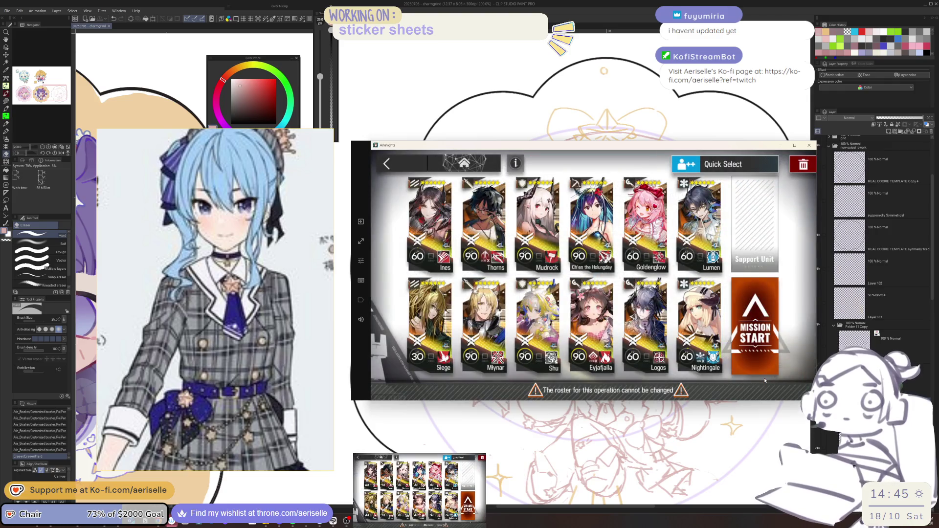
click(764, 367)
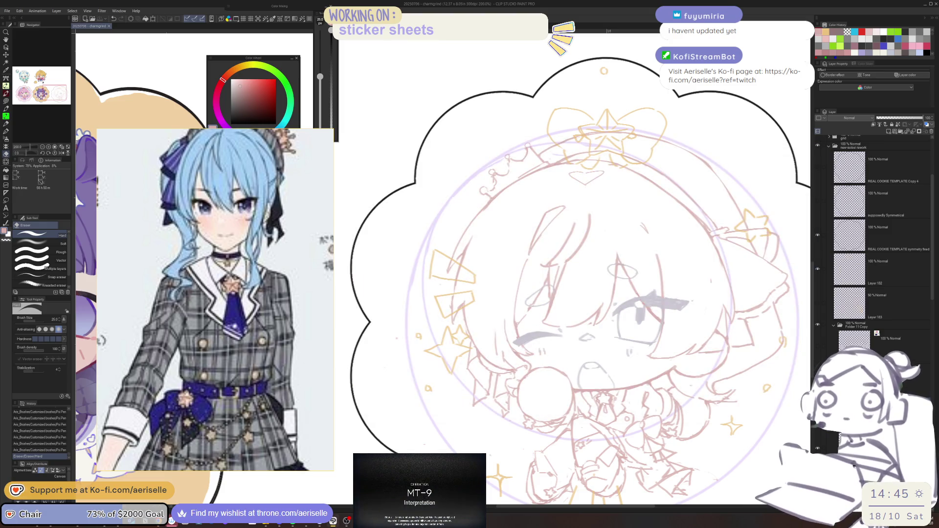
Erase a small area, add short pen marks on the hair, then partly erase them
mouse_move(485, 215)
mouse_down()
mouse_move(499, 202)
mouse_move(497, 286)
mouse_up()
scroll(466, 327, up, 3)
key(p)
click(451, 340)
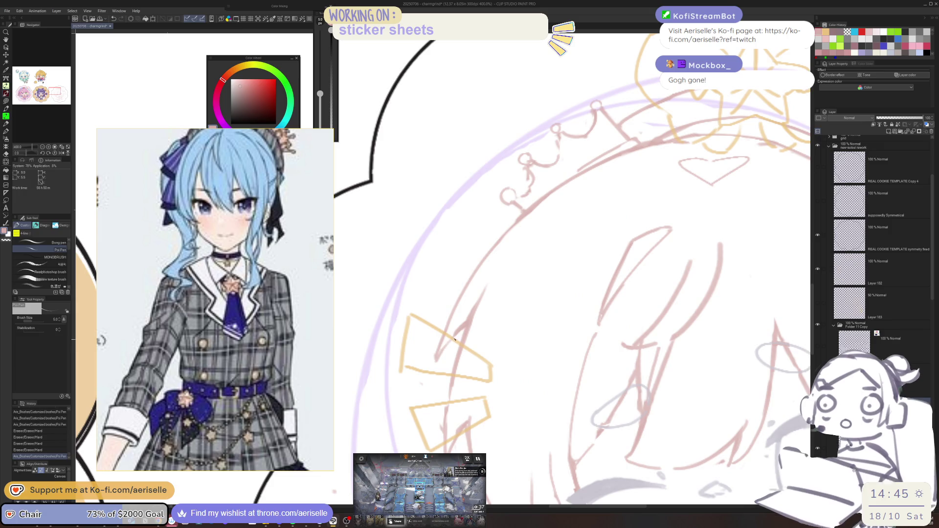
click(467, 326)
click(464, 320)
key(e)
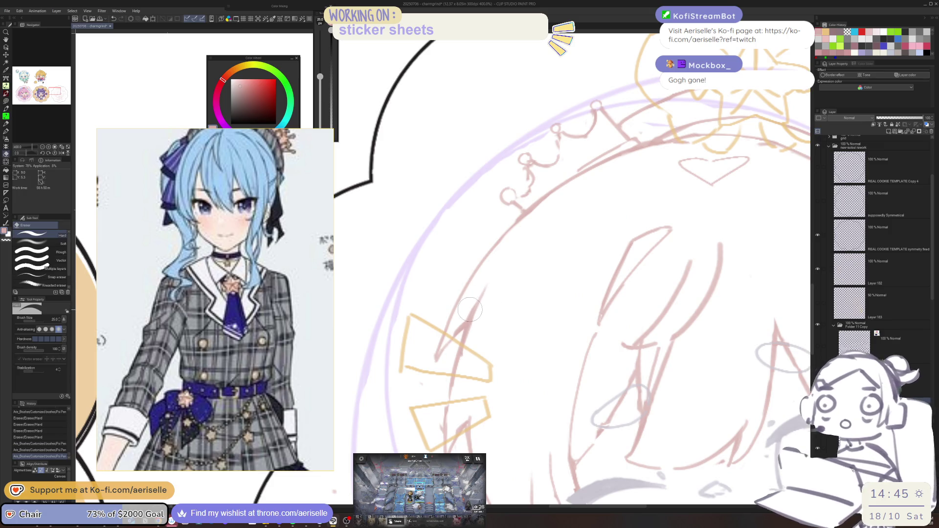
drag(463, 316, 489, 310)
Erase stray bits beside the hair and add a short hair stroke, then undo it
scroll(489, 312, down, 2)
mouse_move(629, 269)
mouse_down()
mouse_move(605, 267)
mouse_move(575, 280)
mouse_up()
key(p)
mouse_move(473, 333)
mouse_down()
mouse_move(483, 348)
mouse_move(471, 363)
mouse_move(473, 343)
mouse_move(486, 369)
mouse_up()
key(e)
key(p)
key(ctrl+z)
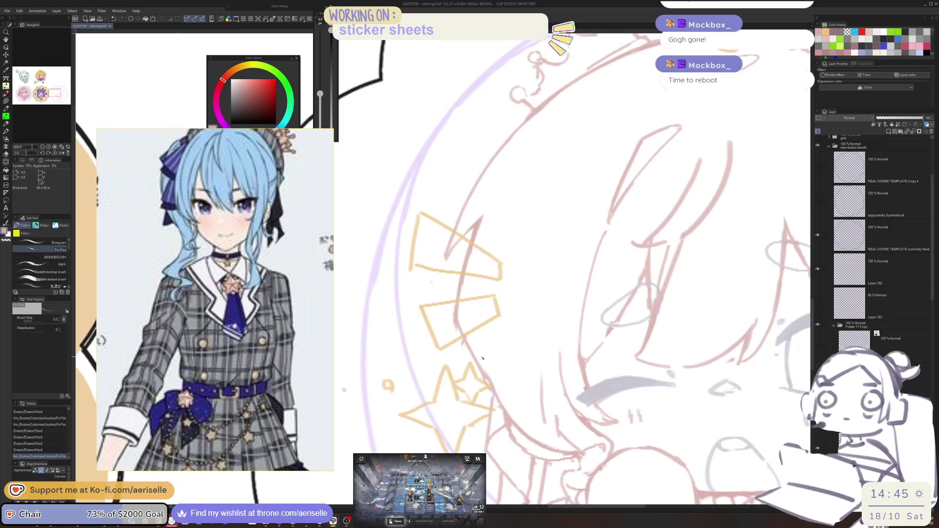
Pan and zoom out to center the idol sticker in view
drag(481, 361, 345, 352)
scroll(613, 311, down, 2)
drag(612, 311, 786, 331)
Draw long arcs above the sticker's upper left, removing a stray oval stroke
drag(551, 166, 550, 165)
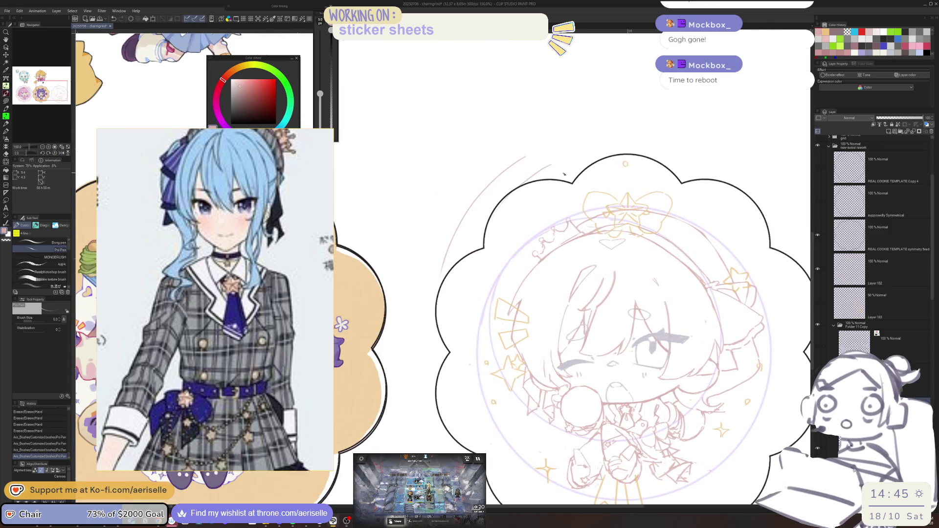
mouse_move(422, 228)
mouse_down()
mouse_move(543, 94)
mouse_move(521, 152)
mouse_up()
mouse_move(581, 88)
mouse_down()
mouse_move(592, 114)
mouse_move(526, 159)
mouse_up()
key(ctrl+z)
drag(640, 89, 553, 158)
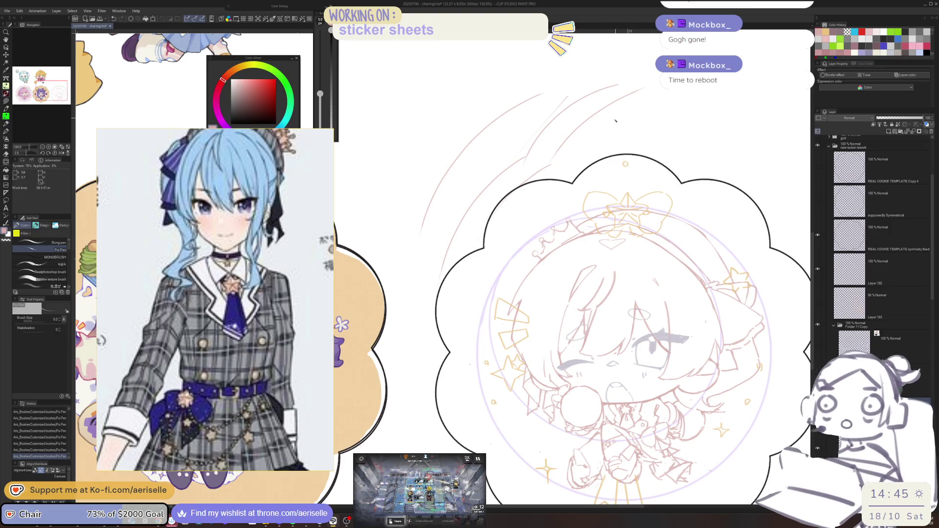
Add diagonal hatching at the upper right, undo it, and redraw one long diagonal arc
drag(618, 118, 562, 199)
mouse_move(710, 157)
mouse_down()
mouse_move(640, 213)
mouse_move(644, 233)
mouse_up()
mouse_move(741, 166)
mouse_down()
mouse_move(659, 247)
mouse_move(679, 246)
mouse_up()
drag(761, 182, 695, 248)
drag(780, 197, 720, 255)
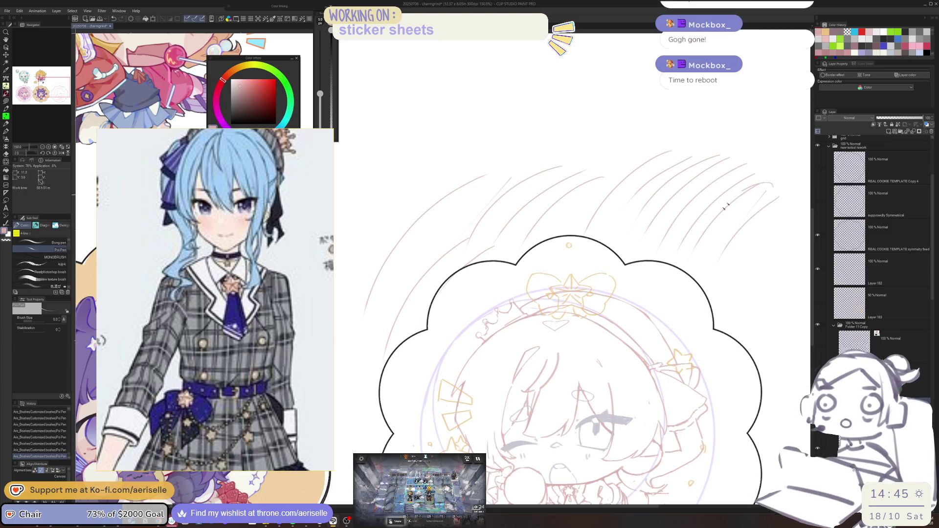
key(ctrl+z)
key(ctrl+z)
key(ctrl+z)
key(ctrl+z)
key(ctrl+z)
key(ctrl+z)
key(ctrl+z)
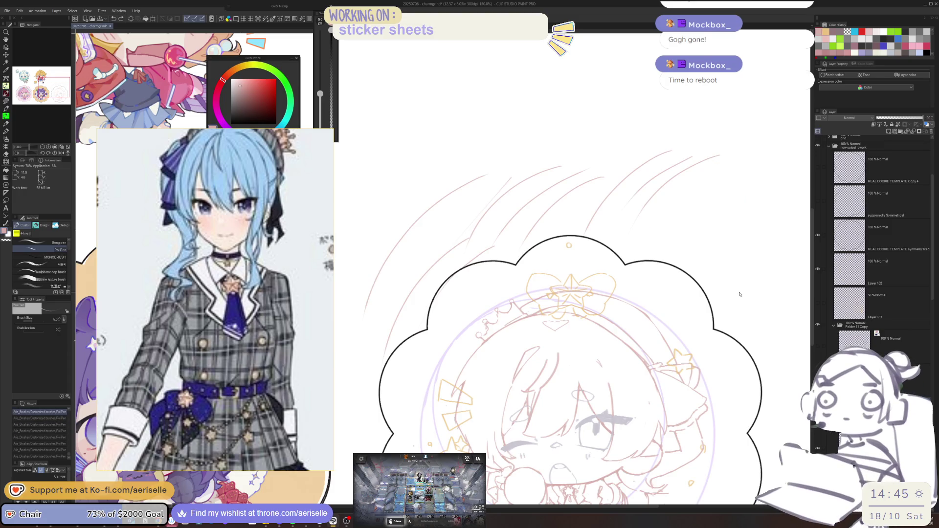
key(ctrl+z)
key(ctrl+z)
key(ctrl+z)
key(ctrl+z)
key(ctrl+z)
key(ctrl+z)
key(ctrl+z)
key(ctrl+z)
drag(562, 183, 414, 263)
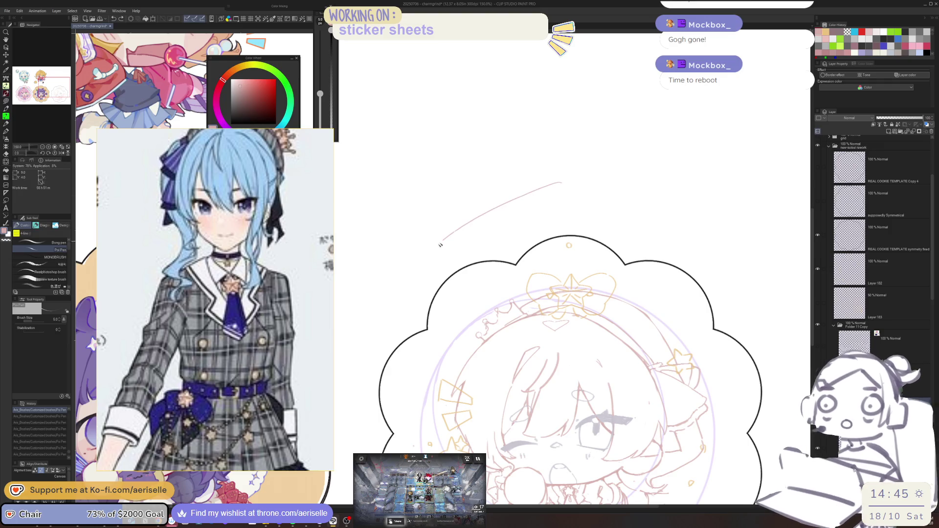